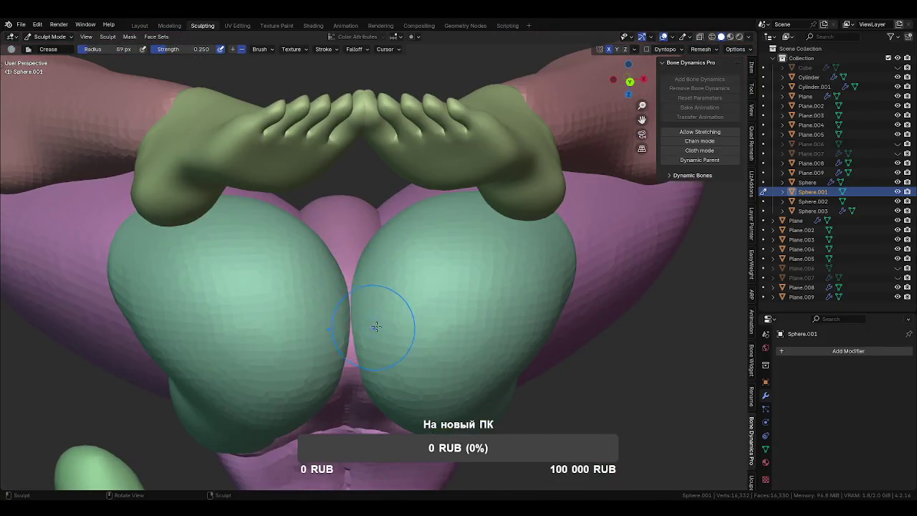
- Save the kneeling figure scene to FrauPerhta1.blend
mouse_move(376, 327)
middle_down()
mouse_move(418, 349)
mouse_move(499, 368)
mouse_move(454, 280)
mouse_move(358, 275)
mouse_move(460, 327)
mouse_move(498, 219)
mouse_move(473, 215)
middle_up()
key(ctrl+s)
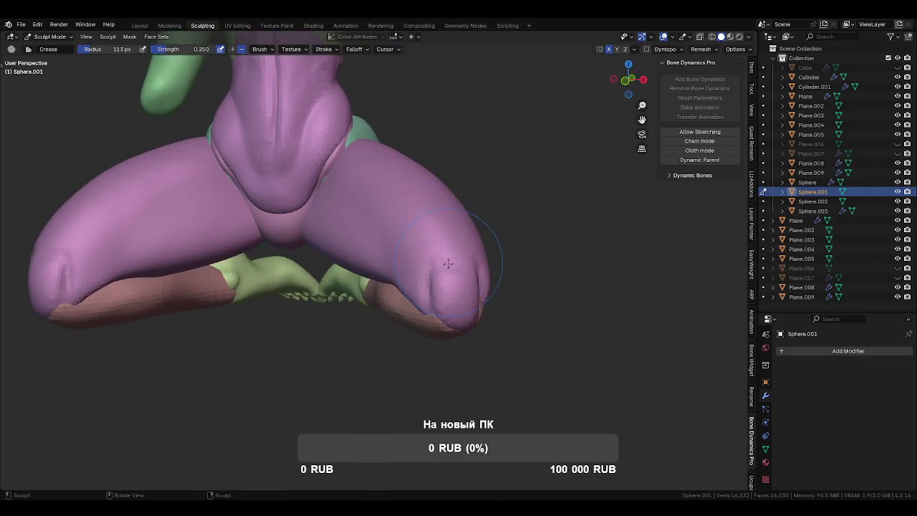
mouse_move(445, 272)
middle_down()
mouse_move(459, 263)
mouse_move(437, 271)
middle_up()
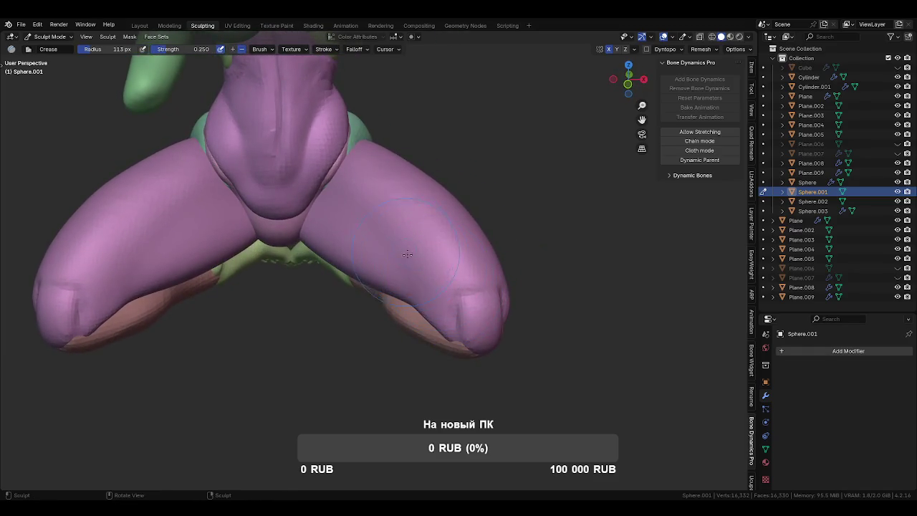
middle_drag(452, 266, 412, 292)
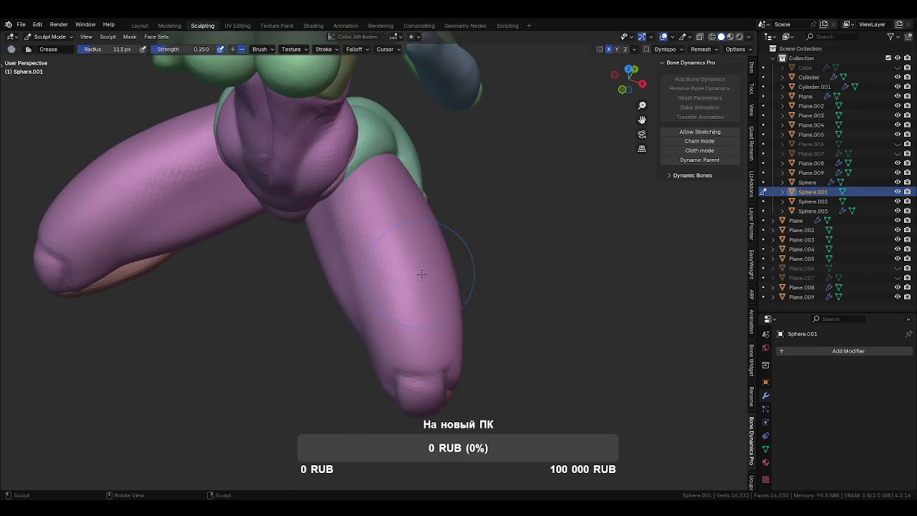
- Shrink the Crease brush radius to 59 px and move sculpting to Cylinder.001
key(f)
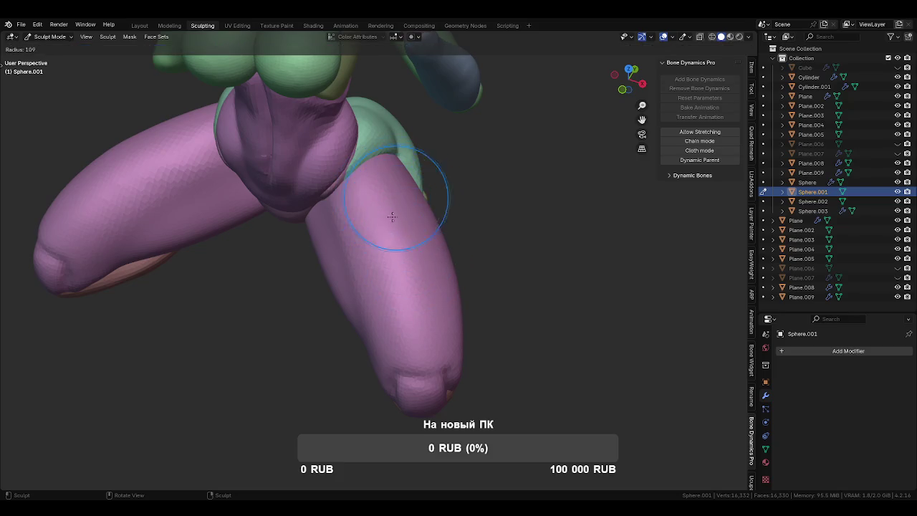
click(394, 218)
middle_drag(393, 217, 386, 215)
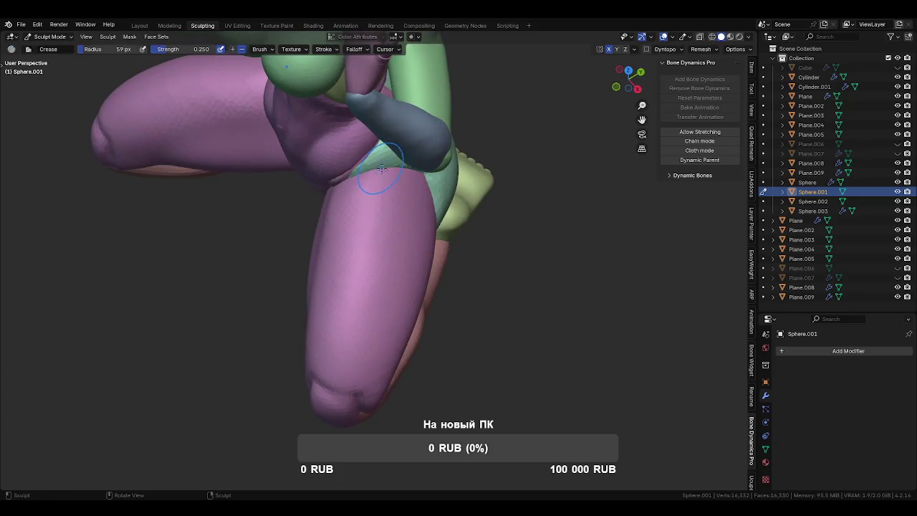
key(alt+q)
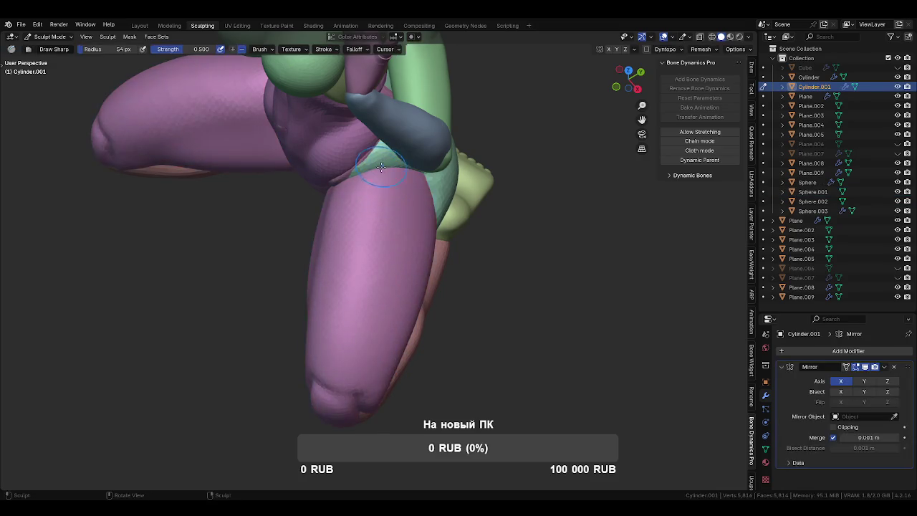
- Carve sharp grooves down the shin and thigh of Cylinder.001 with Draw Sharp
drag(384, 183, 391, 260)
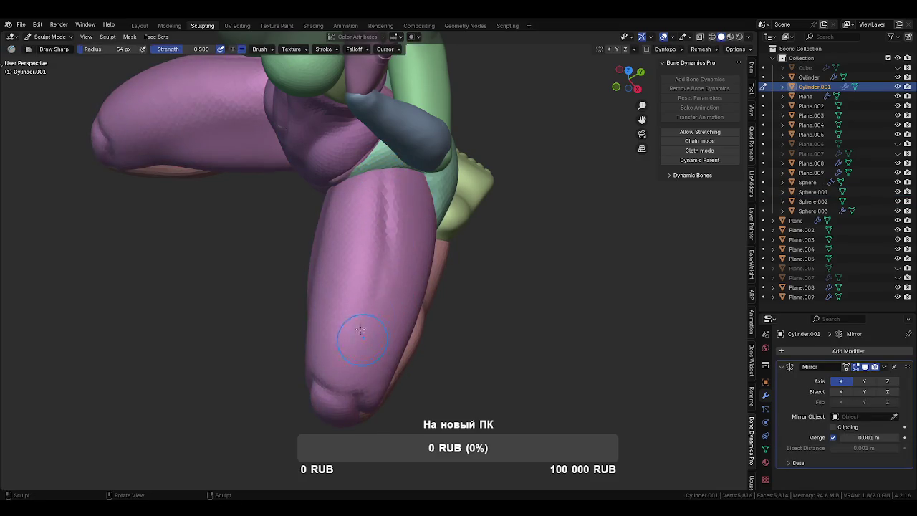
drag(387, 212, 350, 362)
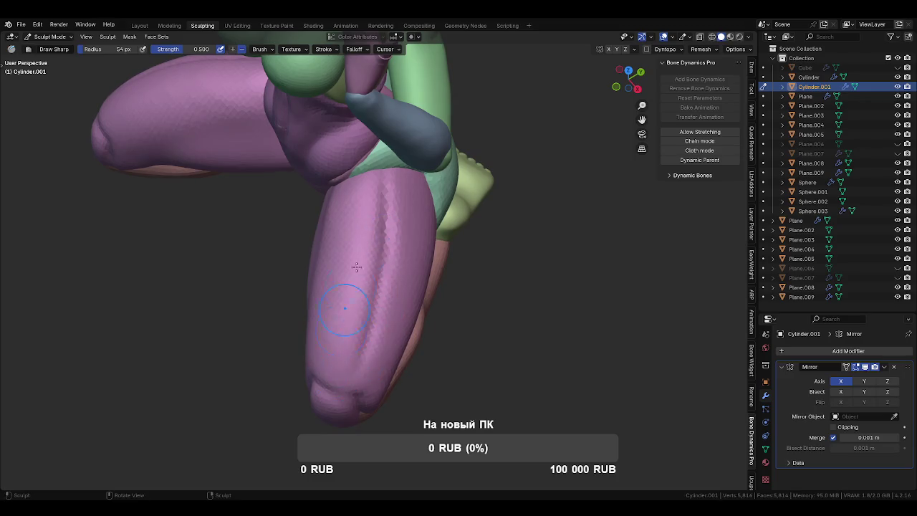
middle_drag(350, 287, 369, 228)
middle_drag(347, 180, 367, 260)
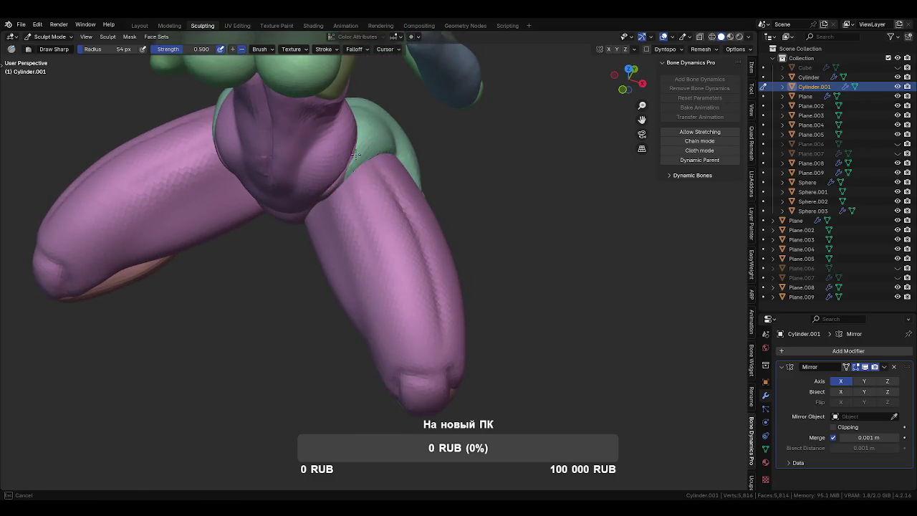
drag(357, 214, 387, 304)
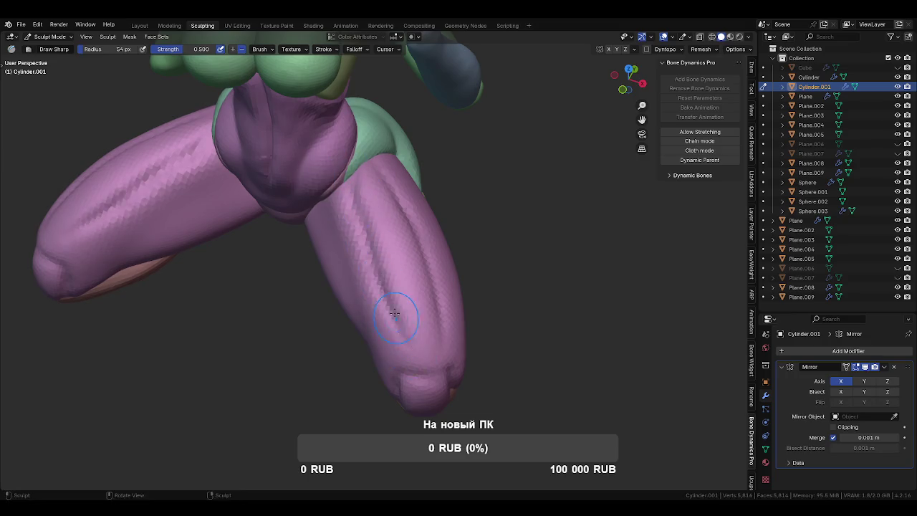
middle_drag(430, 308, 405, 258)
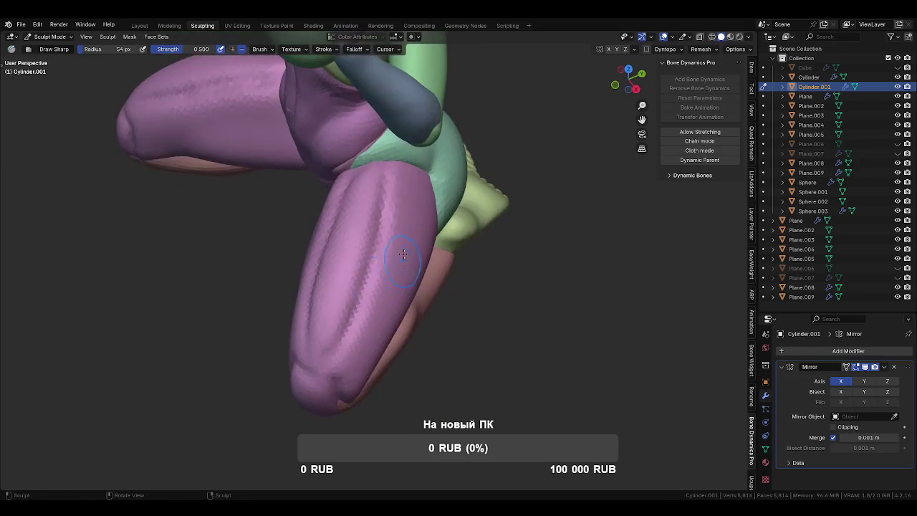
drag(383, 178, 367, 287)
mouse_move(353, 347)
middle_down()
mouse_move(305, 298)
mouse_move(319, 358)
mouse_move(369, 290)
mouse_move(368, 270)
mouse_move(363, 299)
mouse_move(320, 285)
middle_up()
- Resize the sculpt brush and switch to the Grab brush
key(f)
click(374, 296)
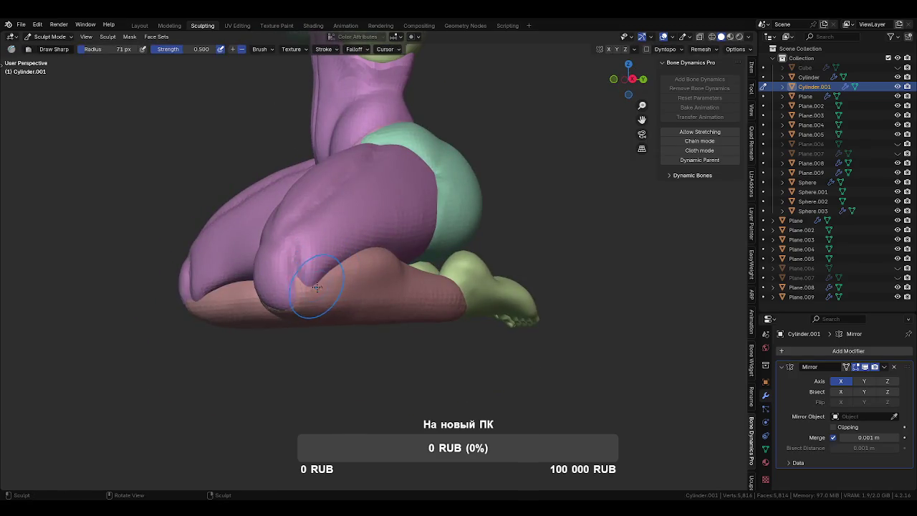
key(g)
mouse_move(307, 296)
middle_down()
mouse_move(508, 297)
mouse_move(404, 293)
middle_up()
- Pull the knee tip down over the lower leg with Grab
drag(406, 263, 409, 236)
middle_drag(409, 235, 411, 237)
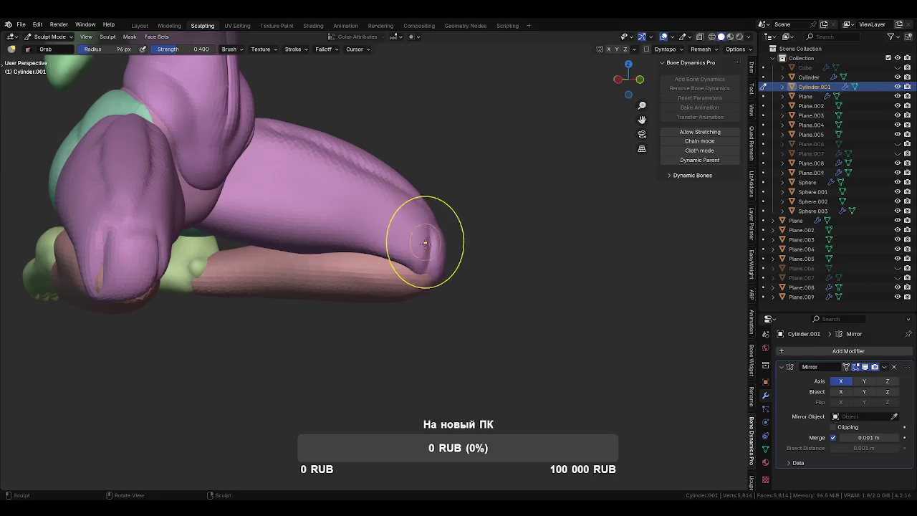
mouse_move(430, 277)
middle_down()
mouse_move(399, 266)
mouse_move(294, 286)
mouse_move(397, 301)
mouse_move(378, 297)
mouse_move(404, 246)
middle_up()
- Sculpt the Cylinder mesh with Draw Sharp at a 108 px radius
key(alt+q)
key(shift+x)
key(f)
click(376, 236)
middle_drag(423, 302, 379, 246)
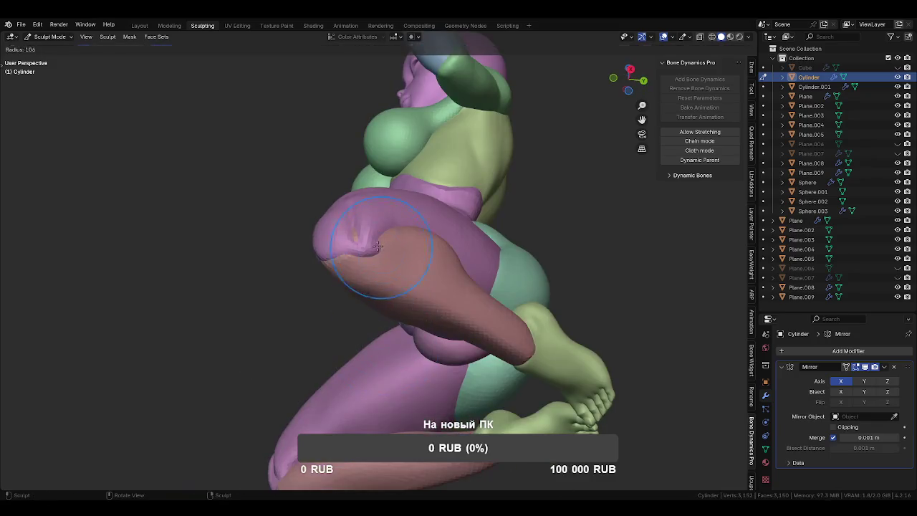
mouse_move(443, 281)
middle_down()
mouse_move(373, 283)
mouse_move(359, 244)
middle_up()
- Return to Cylinder.001 with the Grab brush kept at 103 px radius
key(alt+q)
key(g)
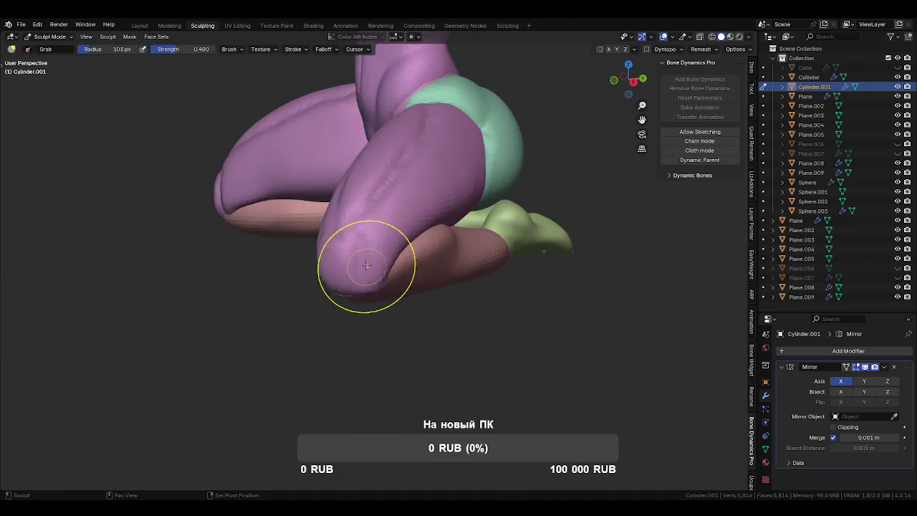
mouse_move(381, 311)
middle_down()
mouse_move(391, 287)
mouse_move(312, 241)
mouse_move(420, 246)
mouse_move(381, 279)
mouse_move(373, 322)
middle_up()
key(Escape)
mouse_move(404, 266)
middle_down()
mouse_move(361, 329)
mouse_move(327, 246)
mouse_move(389, 266)
mouse_move(340, 249)
middle_up()
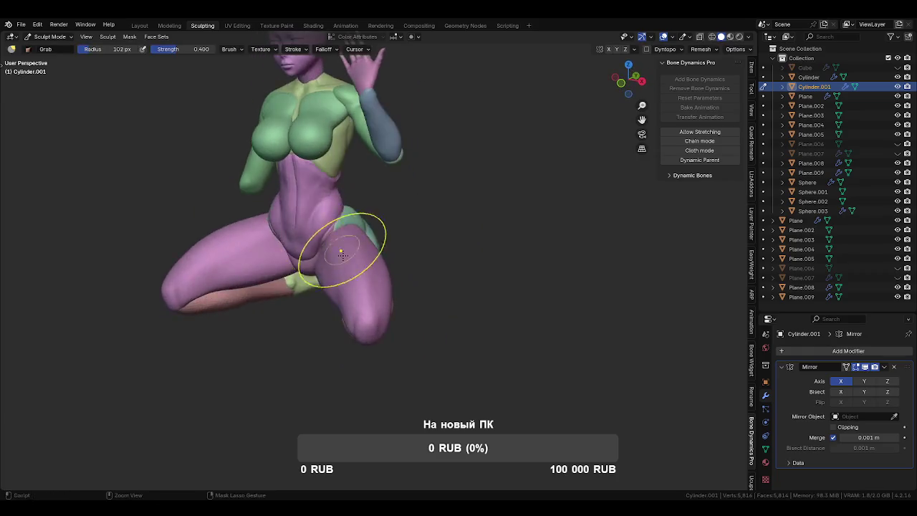
scroll(340, 248, up, 3)
middle_drag(358, 287, 367, 301)
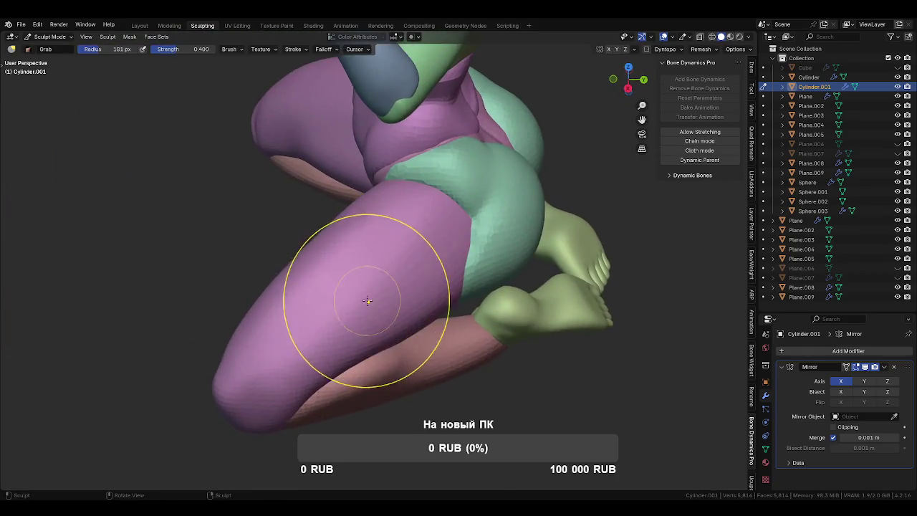
- Build up the thigh with two Clay Strips strokes
key(c)
drag(236, 344, 301, 215)
mouse_move(316, 352)
mouse_down()
mouse_move(357, 234)
mouse_move(369, 268)
mouse_move(308, 215)
mouse_move(344, 296)
mouse_move(387, 236)
mouse_up()
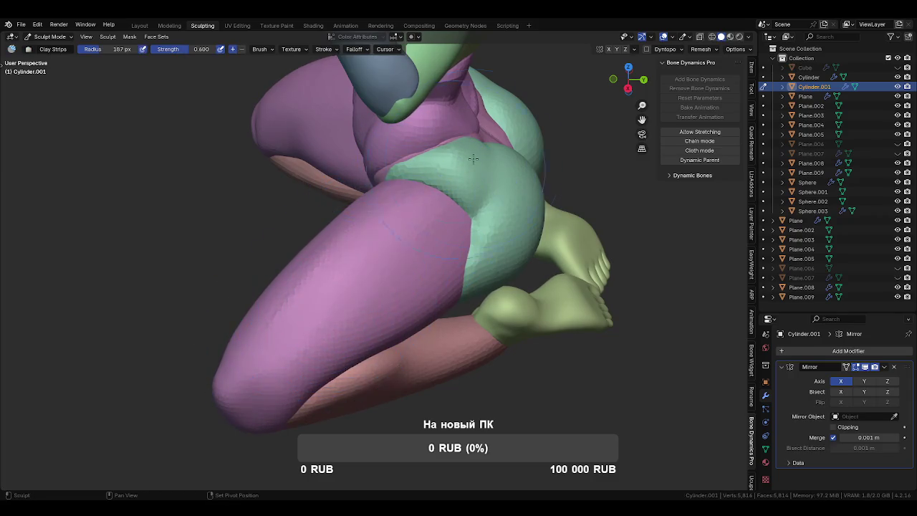
mouse_move(466, 161)
middle_down()
mouse_move(427, 185)
mouse_move(319, 208)
middle_up()
- Pull the thigh's upper contour upward with Grab and return to Object Mode
key(g)
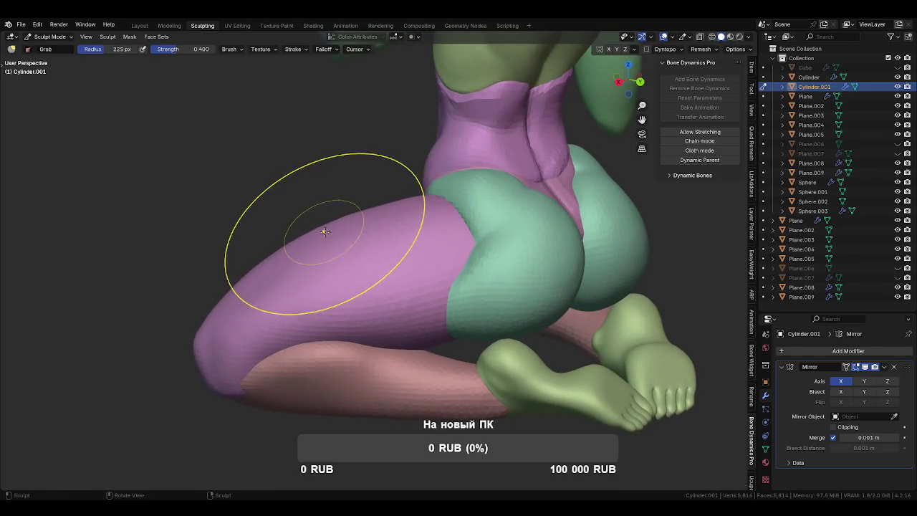
drag(283, 278, 272, 256)
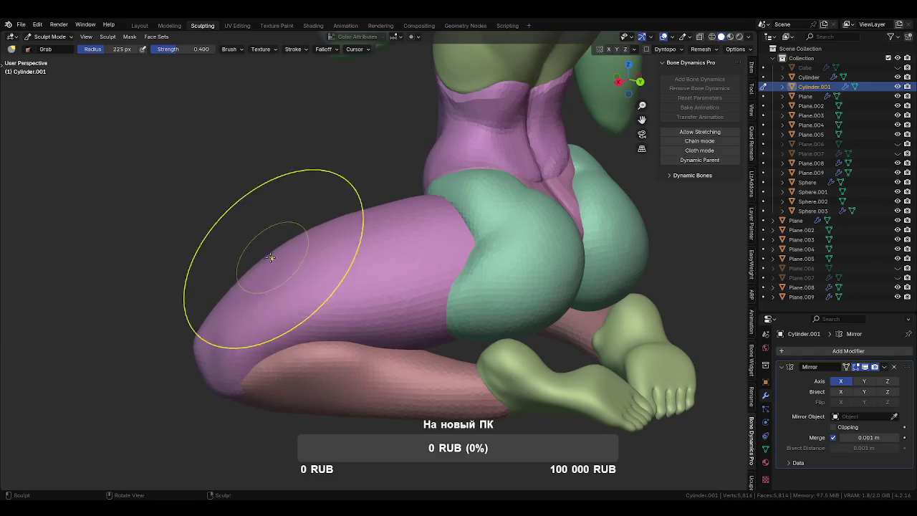
mouse_move(287, 286)
middle_down()
mouse_move(415, 222)
mouse_move(403, 311)
middle_up()
key(ctrl+Tab)
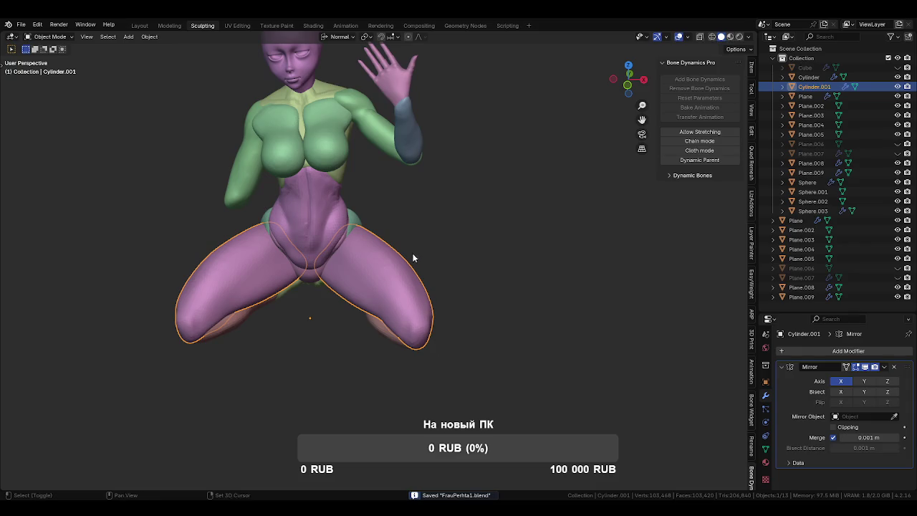
- Frame the whole figure and select the pink torso Sphere.002
shift+middle_drag(412, 256, 435, 339)
mouse_move(494, 377)
middle_down()
mouse_move(402, 353)
mouse_move(410, 255)
middle_up()
scroll(404, 331, up, 2)
scroll(378, 298, up, 4)
scroll(372, 293, down, 3)
click(326, 281)
scroll(344, 322, up, 6)
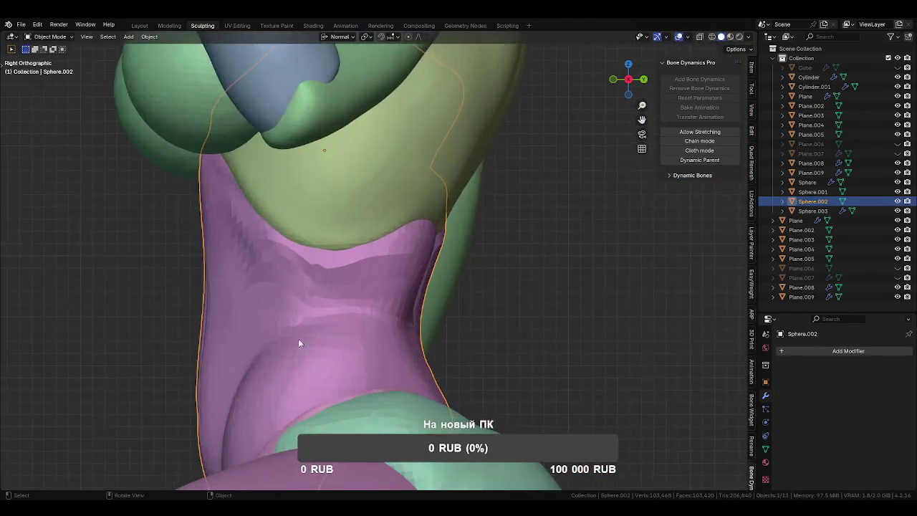
shift+middle_drag(308, 336, 438, 191)
- Sculpt the torso with the Grab brush enlarged to 262 px
key(ctrl+Tab)
key(f)
click(387, 294)
mouse_move(386, 294)
middle_down()
mouse_move(416, 299)
mouse_move(310, 213)
middle_up()
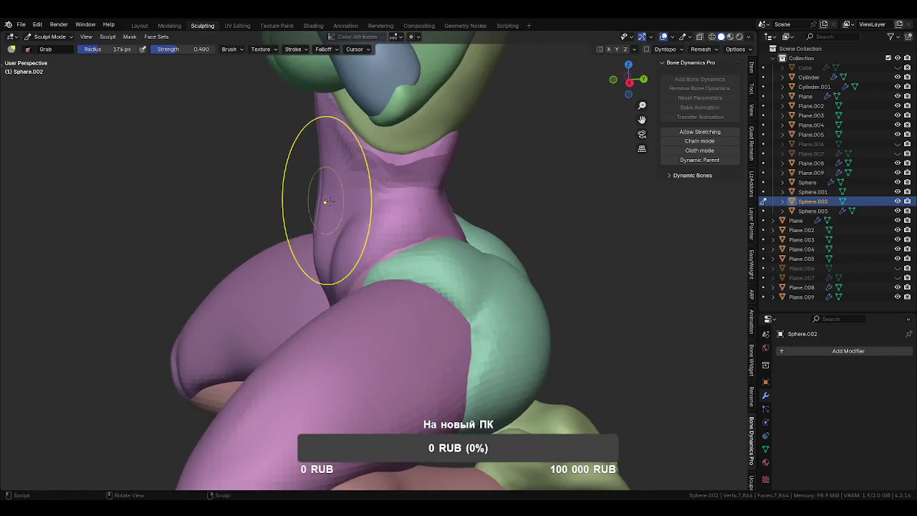
mouse_move(317, 215)
middle_down()
mouse_move(414, 258)
mouse_move(315, 272)
mouse_move(385, 260)
mouse_move(321, 279)
mouse_move(315, 240)
middle_up()
- Pull the belly upward toward the chest
mouse_move(314, 241)
mouse_down()
mouse_move(409, 257)
mouse_move(400, 256)
mouse_move(405, 290)
mouse_up()
middle_drag(360, 228, 363, 219)
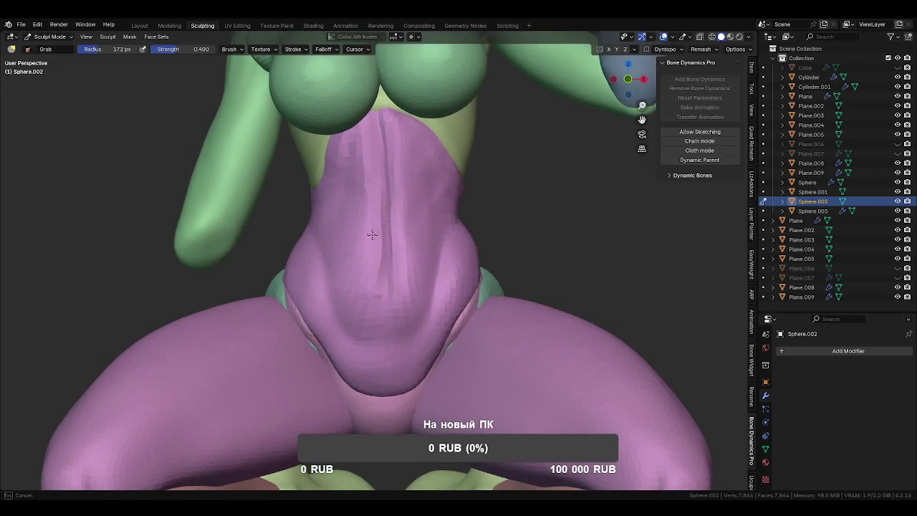
mouse_move(363, 219)
mouse_down()
mouse_move(384, 164)
mouse_move(379, 127)
mouse_up()
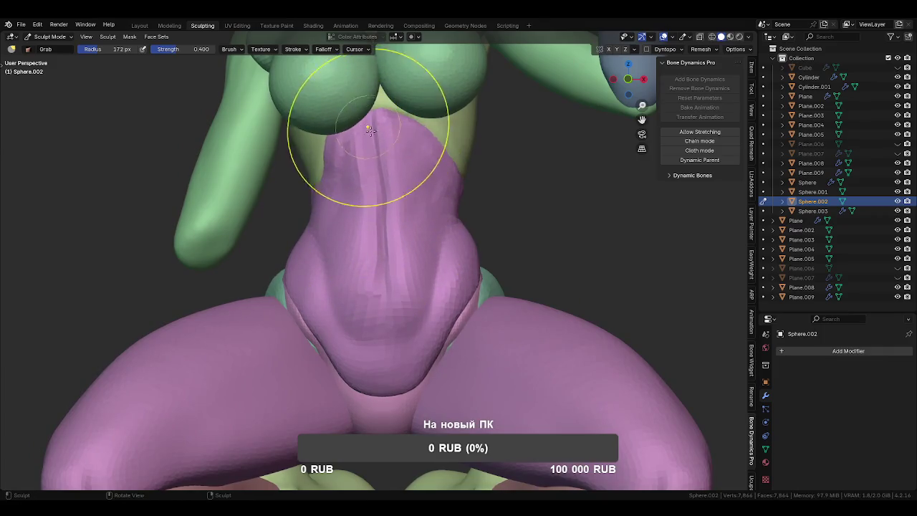
middle_drag(375, 160, 389, 164)
mouse_move(367, 116)
middle_down()
mouse_move(352, 296)
mouse_move(374, 241)
mouse_move(359, 271)
middle_up()
key(shift+c)
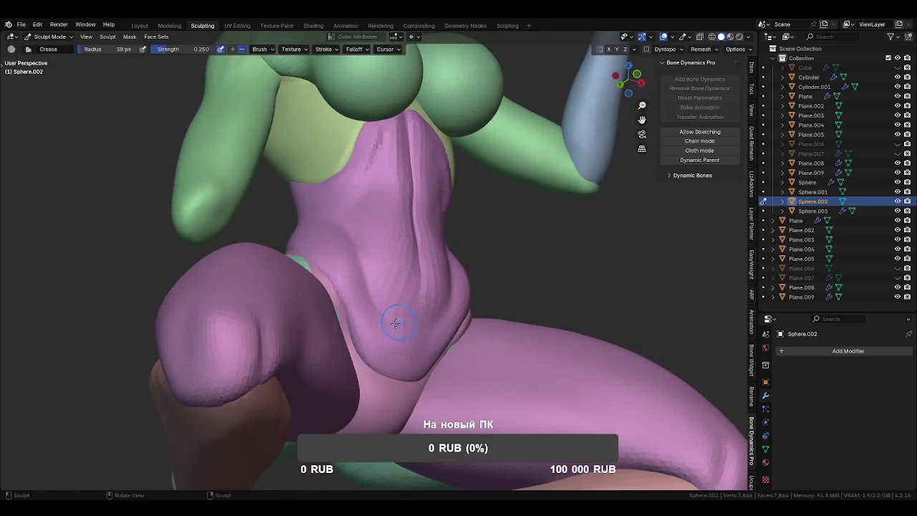
- Add a crease stroke along the side of the torso
middle_drag(399, 322, 360, 327)
mouse_move(433, 276)
middle_down()
mouse_move(402, 278)
mouse_move(406, 235)
middle_up()
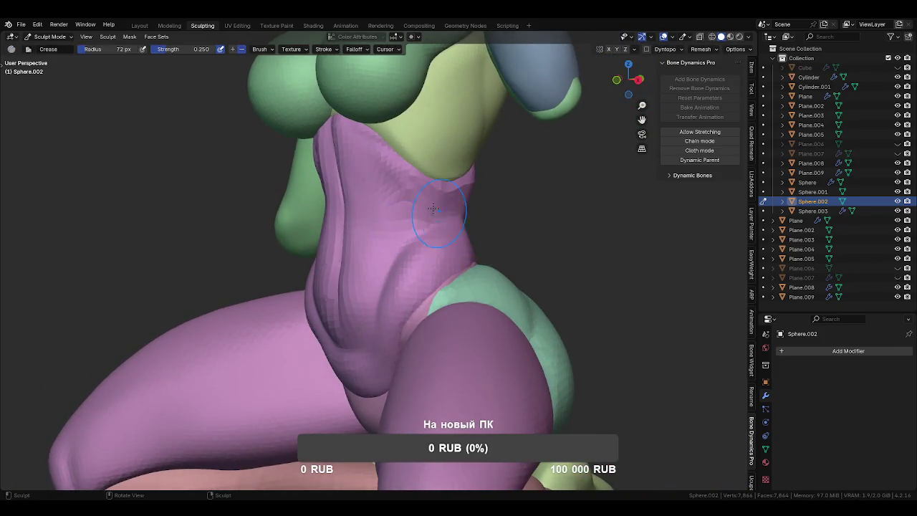
drag(453, 218, 451, 231)
mouse_move(451, 232)
middle_down()
mouse_move(421, 169)
mouse_move(387, 185)
mouse_move(319, 189)
middle_up()
mouse_move(371, 226)
middle_down()
mouse_move(378, 185)
mouse_move(528, 205)
mouse_move(382, 163)
mouse_move(369, 168)
mouse_move(410, 193)
mouse_move(401, 205)
mouse_move(373, 200)
mouse_move(372, 187)
mouse_move(398, 176)
mouse_move(308, 153)
mouse_move(324, 187)
mouse_move(360, 195)
mouse_move(375, 277)
middle_up()
- Return to Object Mode and save FrauPerhta1.blend
key(g)
key(ctrl+Tab)
key(ctrl+s)
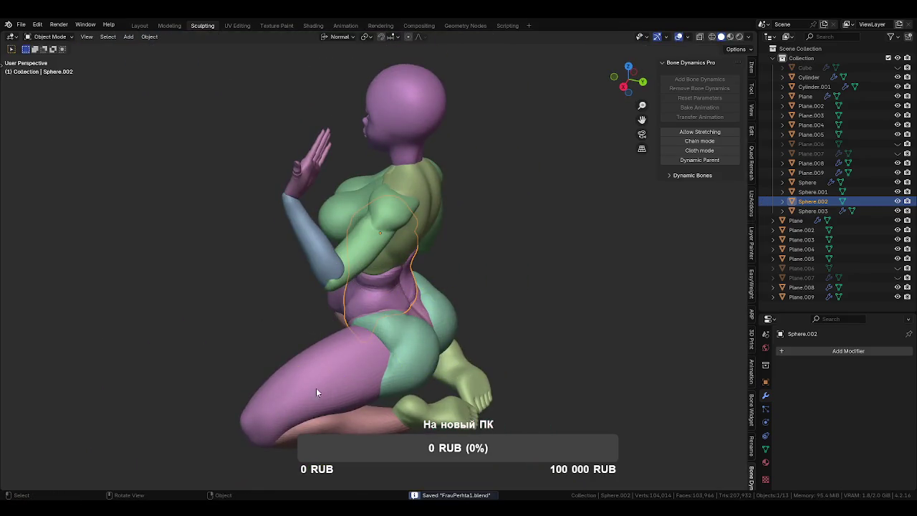
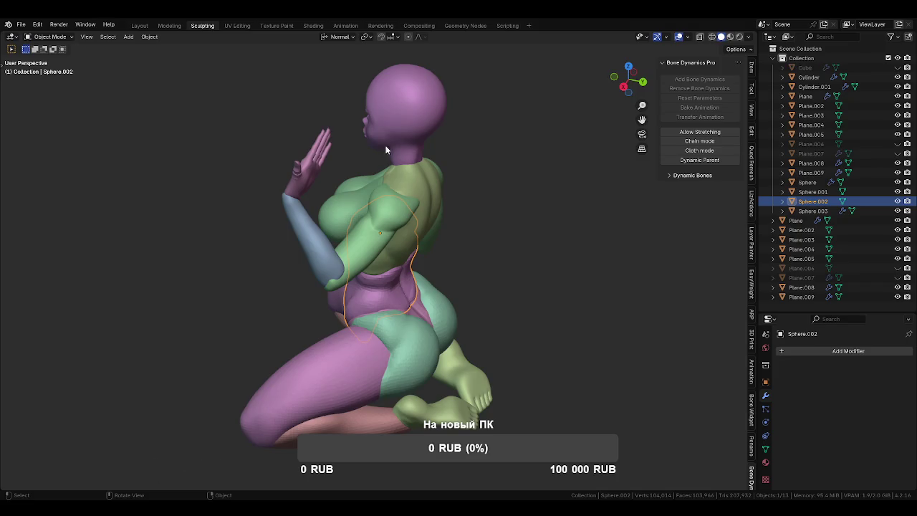
- Sculpt the Plane.009 torso piece with a 159 px Grab brush, framed on the neck and shoulders
click(801, 296)
mouse_move(430, 215)
middle_down()
mouse_move(465, 176)
mouse_move(416, 256)
middle_up()
key(ctrl+Tab)
key(f)
click(467, 205)
scroll(416, 256, up, 4)
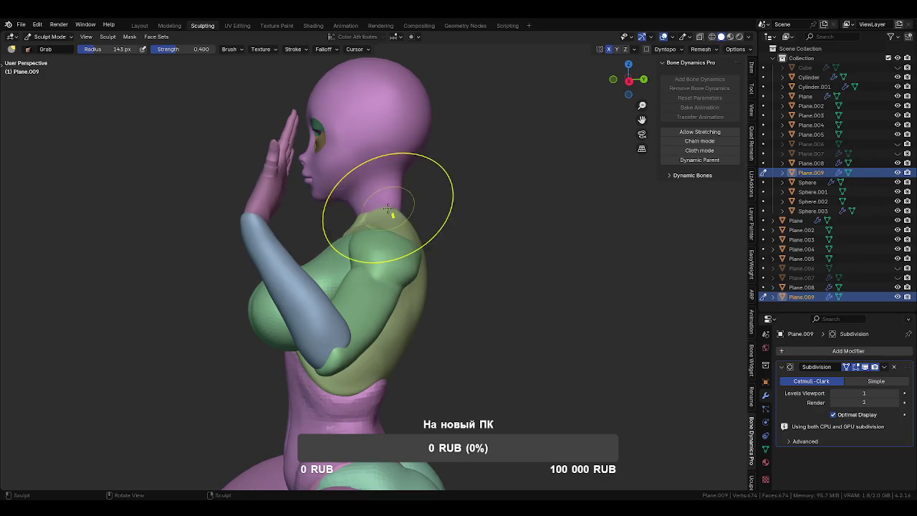
middle_drag(412, 215, 399, 283)
scroll(409, 251, up, 2)
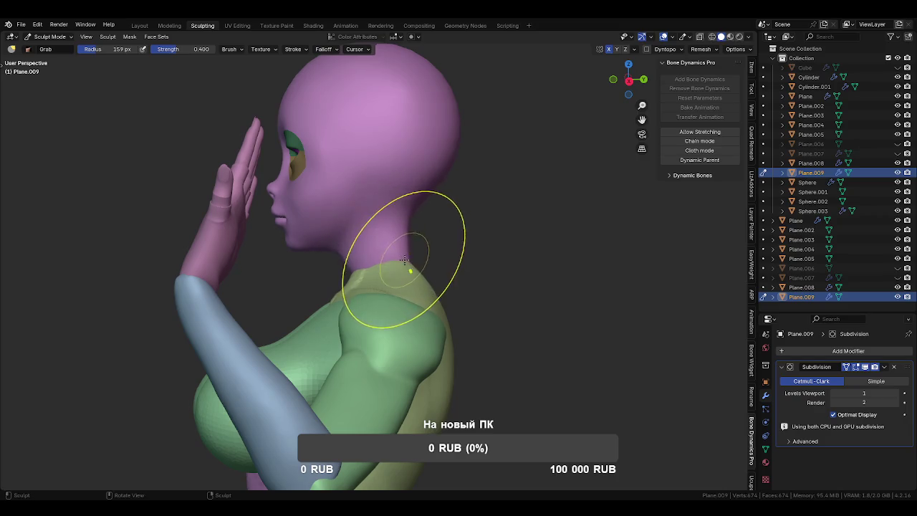
mouse_move(397, 258)
middle_down()
mouse_move(284, 268)
mouse_move(434, 213)
mouse_move(471, 280)
middle_up()
key(ctrl+Tab)
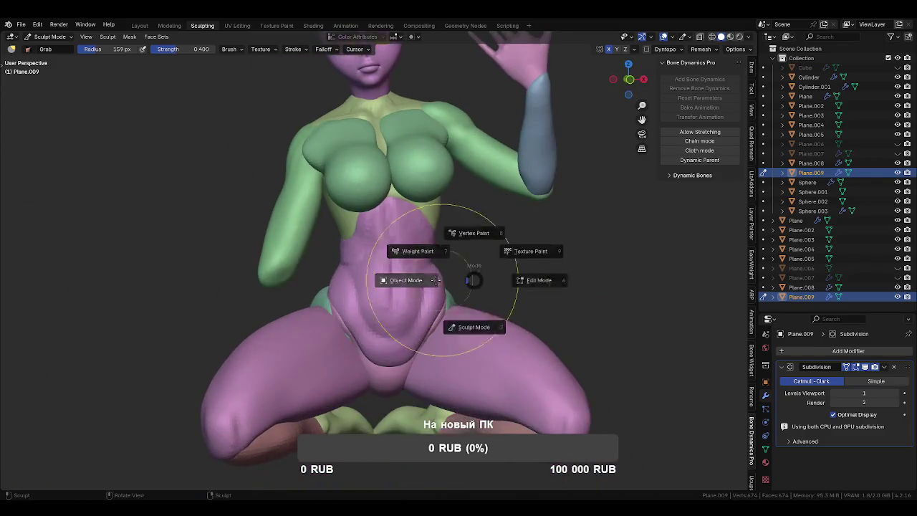
- Move sculpting to the Cylinder.001 leg piece and shrink the Grab brush to 91 px
click(430, 280)
click(495, 262)
mouse_move(497, 263)
middle_down()
mouse_move(459, 249)
mouse_move(445, 312)
mouse_move(459, 268)
mouse_move(439, 285)
mouse_move(319, 271)
middle_up()
click(446, 312)
key(ctrl+Tab)
scroll(372, 280, up, 3)
key(f)
click(372, 267)
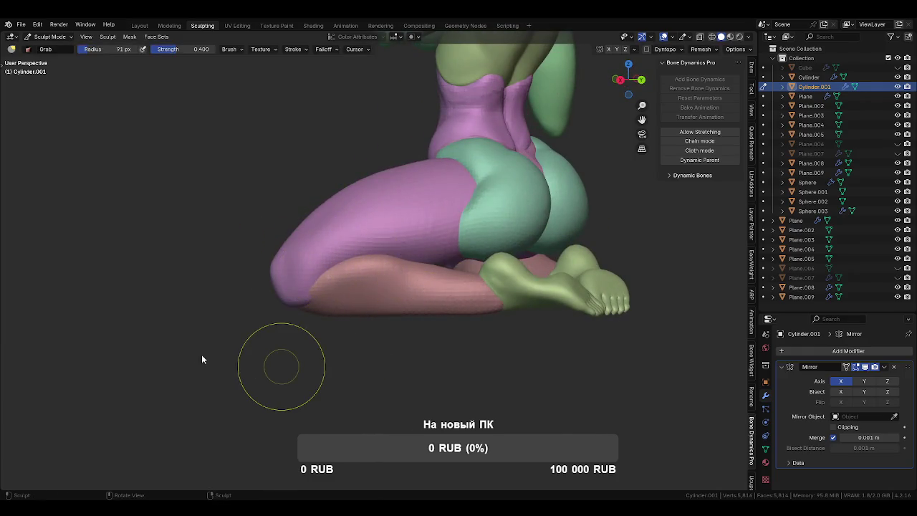
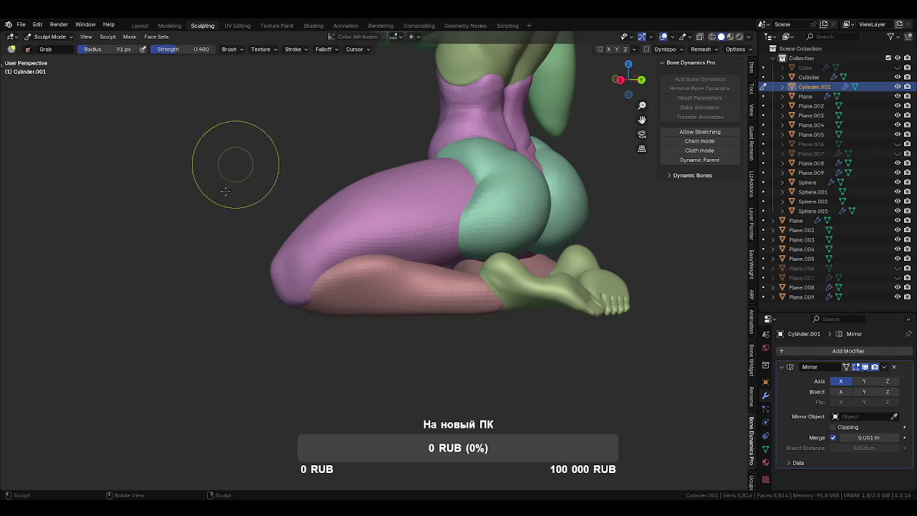
- Grab-pull the thigh surface and knee bulge into a rounder shape
drag(368, 266, 428, 231)
mouse_move(428, 230)
middle_down()
mouse_move(334, 273)
mouse_move(497, 268)
mouse_move(524, 248)
mouse_move(436, 257)
middle_up()
scroll(436, 257, up, 2)
drag(452, 268, 447, 268)
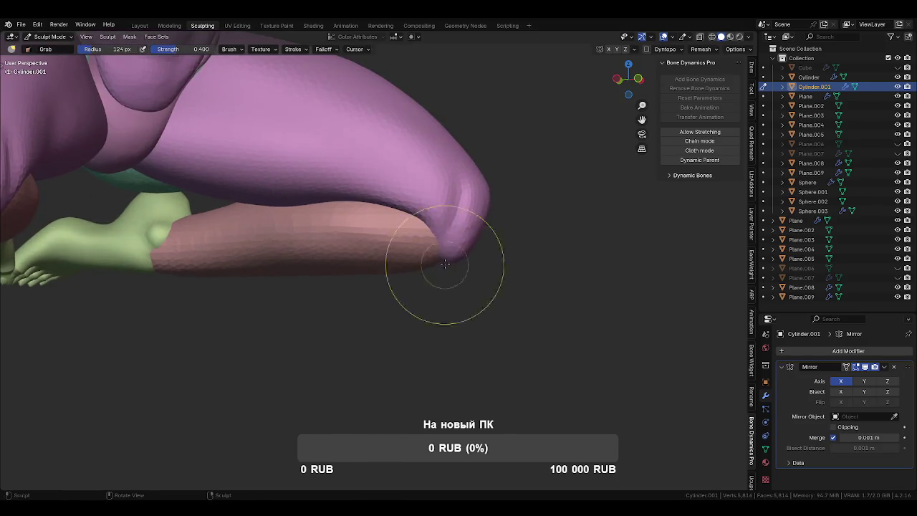
scroll(358, 290, down, 2)
mouse_move(358, 291)
middle_down()
mouse_move(440, 297)
mouse_move(476, 255)
mouse_move(430, 205)
middle_up()
scroll(476, 255, up, 2)
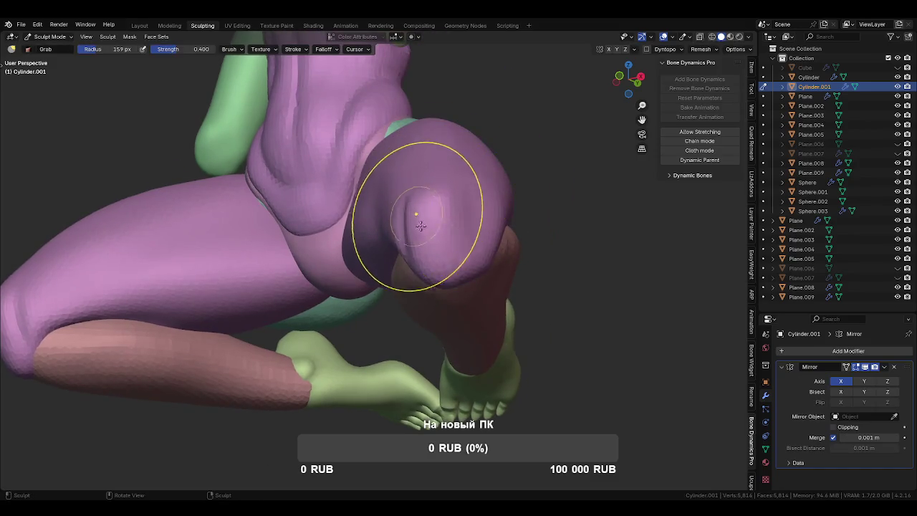
drag(440, 270, 451, 287)
mouse_move(451, 287)
middle_down()
mouse_move(471, 286)
mouse_move(399, 287)
middle_up()
drag(415, 278, 401, 269)
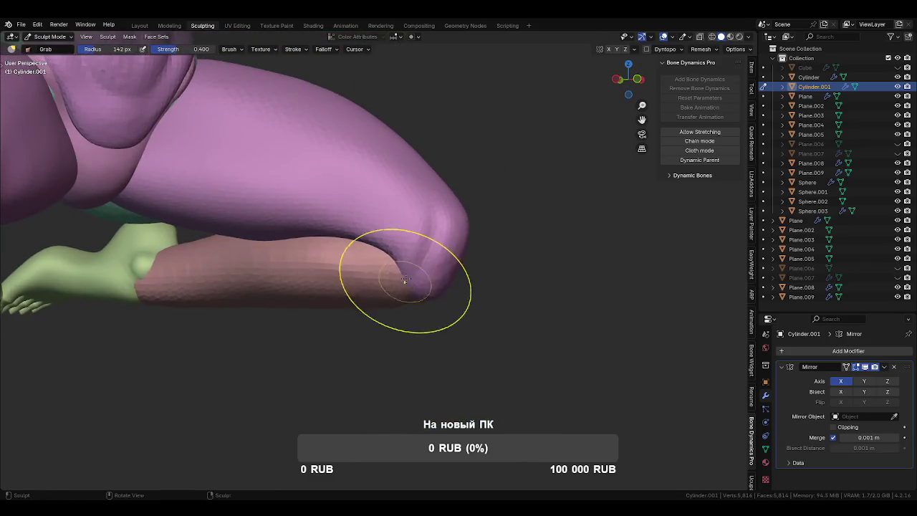
mouse_move(368, 246)
middle_down()
mouse_move(379, 270)
mouse_move(402, 240)
mouse_move(354, 277)
mouse_move(379, 264)
middle_up()
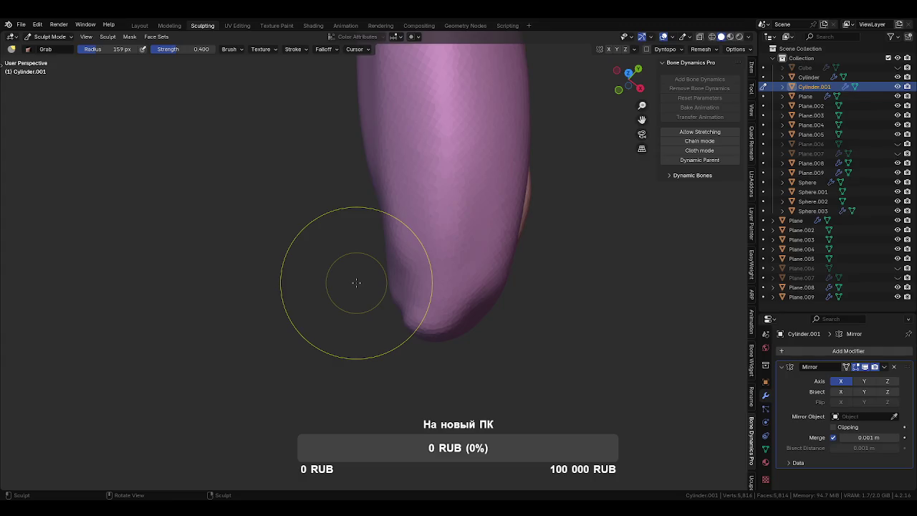
- Switch to Clay Strips and build up clay on the upper thigh
mouse_move(356, 283)
middle_down()
mouse_move(447, 154)
mouse_move(369, 205)
mouse_move(334, 215)
mouse_move(361, 222)
mouse_move(358, 205)
middle_up()
key(c)
mouse_move(315, 212)
mouse_down()
mouse_move(380, 244)
mouse_move(389, 286)
mouse_move(327, 205)
mouse_move(317, 205)
mouse_move(367, 242)
mouse_move(332, 215)
mouse_up()
- Enlarge the brush and frame a close-up of one leg from the front
key(f)
click(362, 215)
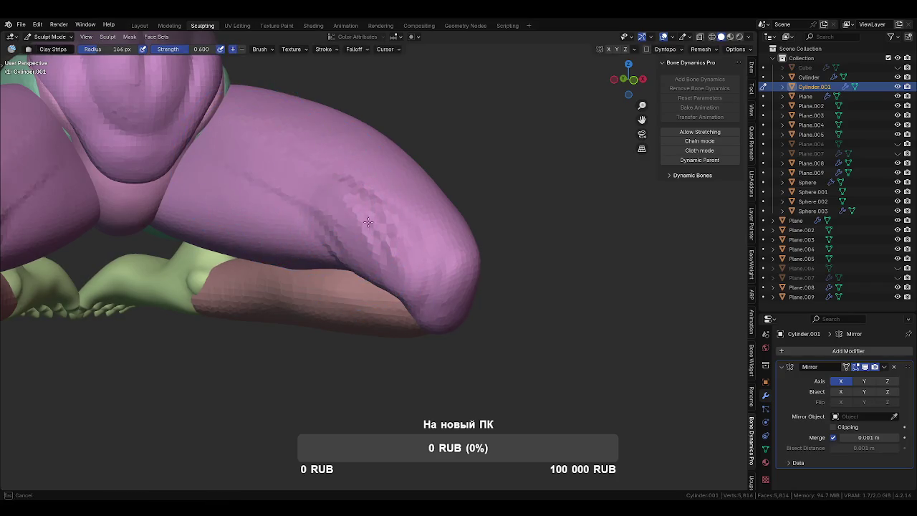
mouse_move(362, 215)
middle_down()
mouse_move(322, 268)
mouse_move(368, 210)
middle_up()
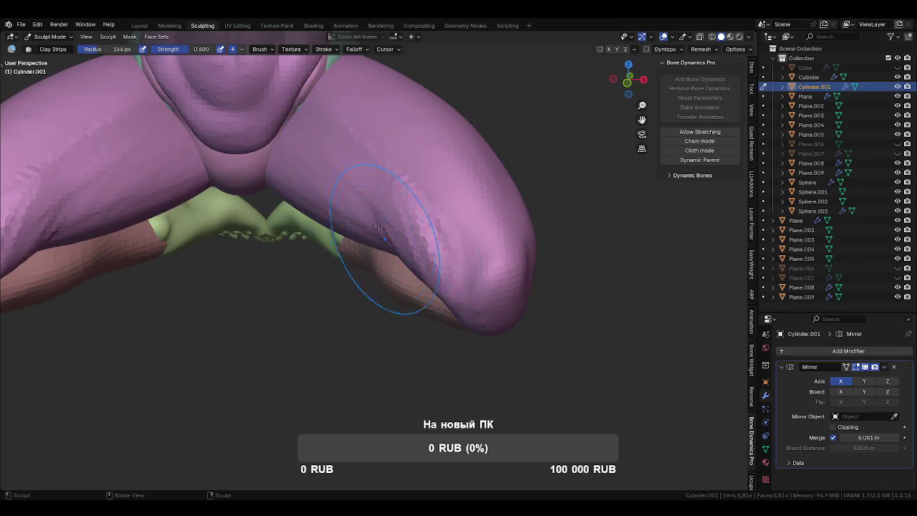
middle_drag(381, 231, 358, 225)
key(f)
click(360, 211)
scroll(382, 255, up, 2)
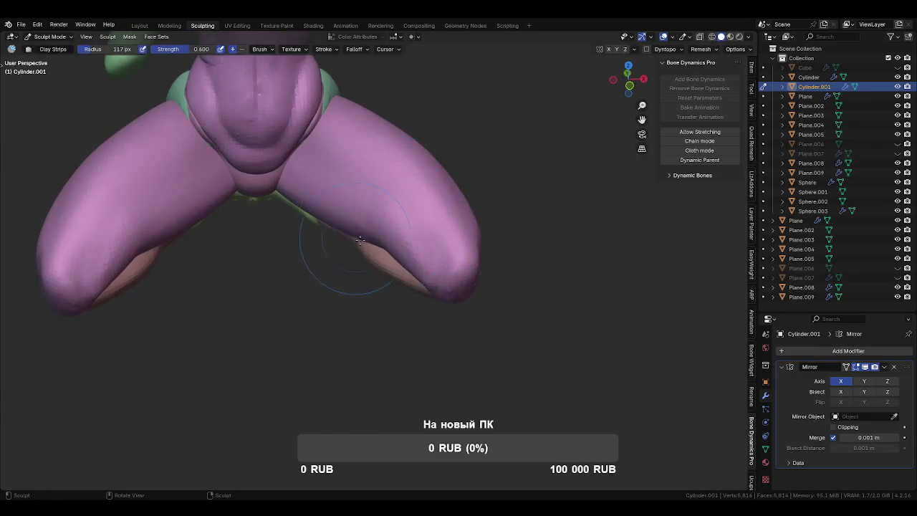
mouse_move(337, 242)
middle_down()
mouse_move(448, 318)
mouse_move(434, 301)
mouse_move(380, 352)
mouse_move(417, 348)
mouse_move(477, 314)
mouse_move(382, 322)
mouse_move(363, 308)
mouse_move(416, 266)
mouse_move(424, 273)
mouse_move(378, 348)
middle_up()
scroll(447, 319, down, 3)
- Use a smaller Grab brush to pull the knee crease region into shape
key(g)
middle_drag(399, 379, 406, 280)
key(f)
click(400, 264)
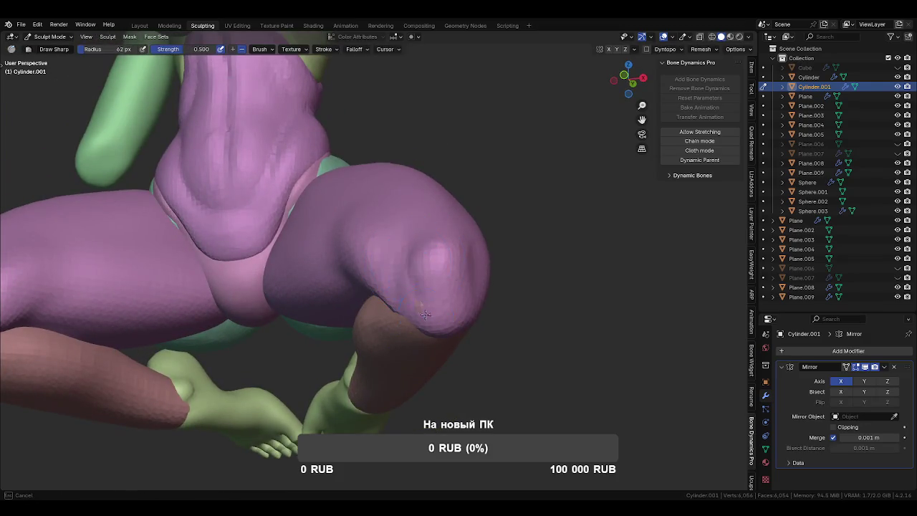
key(shift+c)
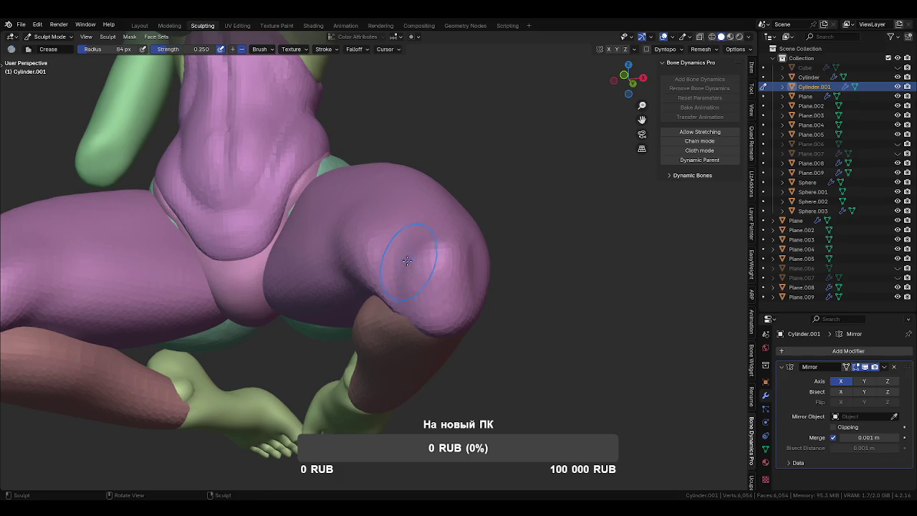
middle_drag(419, 334, 410, 265)
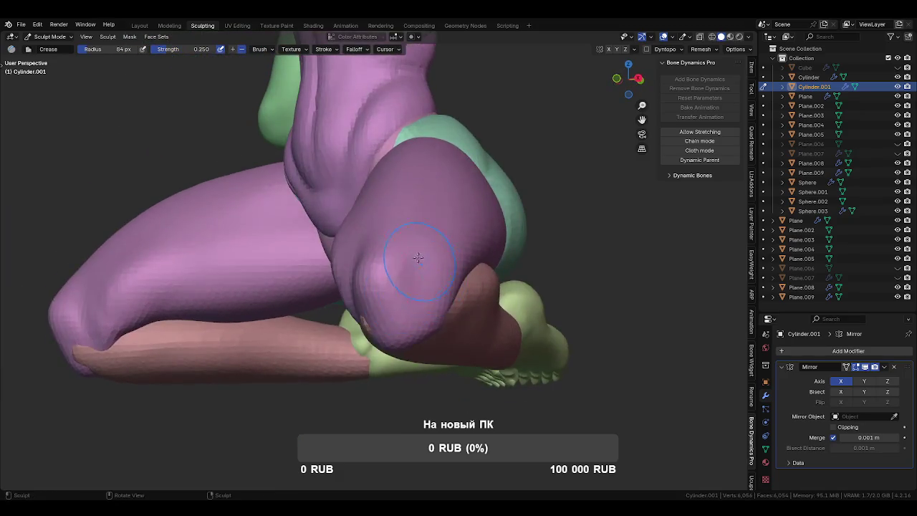
scroll(396, 277, up, 2)
key(g)
drag(399, 296, 420, 328)
- Resize the brush smaller while orbiting around the leg
middle_drag(463, 285, 395, 329)
key(f)
click(410, 299)
mouse_move(409, 300)
middle_down()
mouse_move(462, 362)
mouse_move(431, 287)
mouse_move(379, 208)
mouse_move(375, 215)
middle_up()
key(f)
click(380, 322)
key(f)
click(378, 224)
- Crease the knee's underside from the thigh toward the shin
key(shift+c)
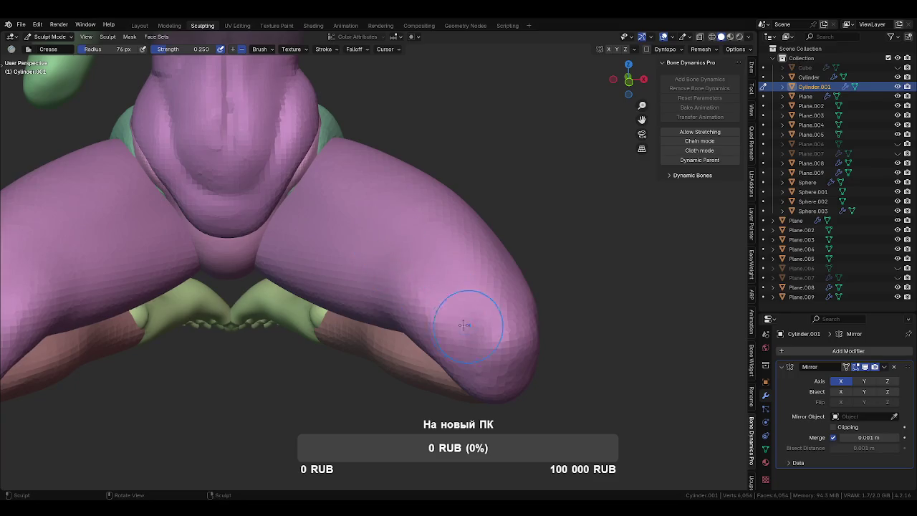
middle_drag(423, 266, 403, 306)
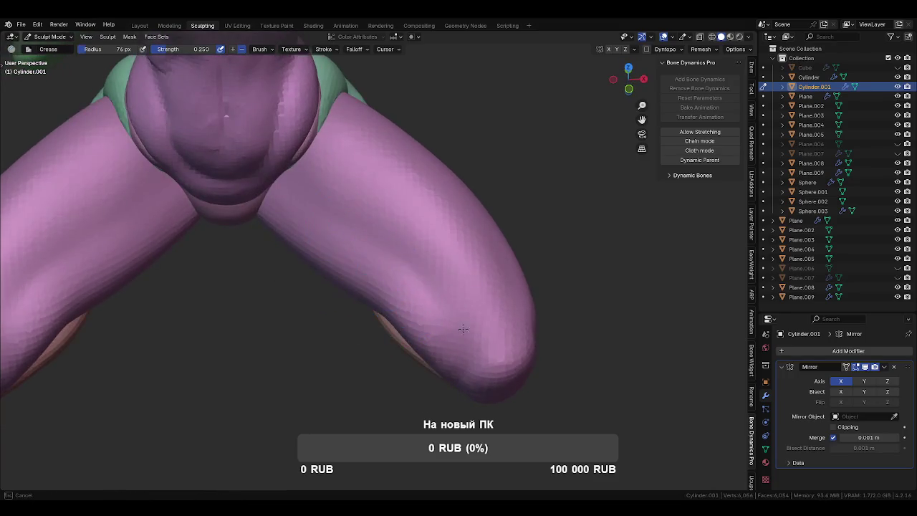
drag(404, 306, 454, 343)
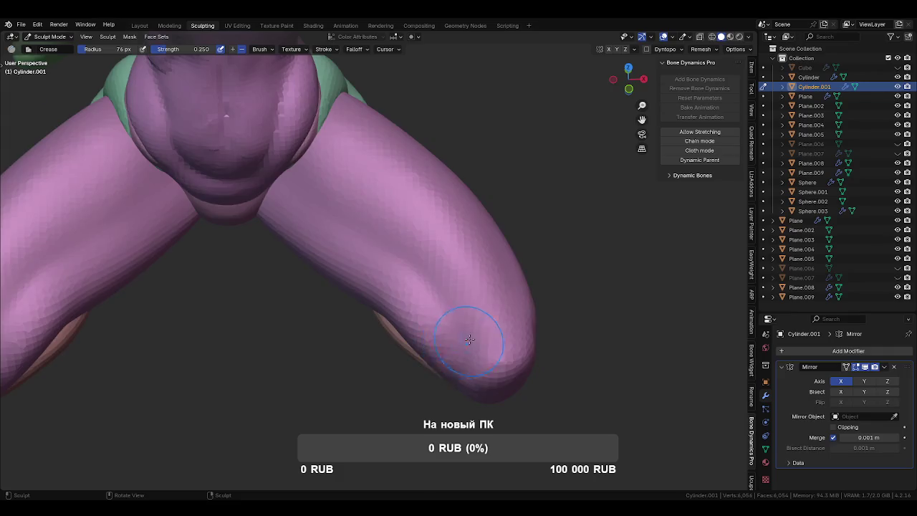
middle_drag(466, 379, 440, 267)
drag(486, 318, 412, 371)
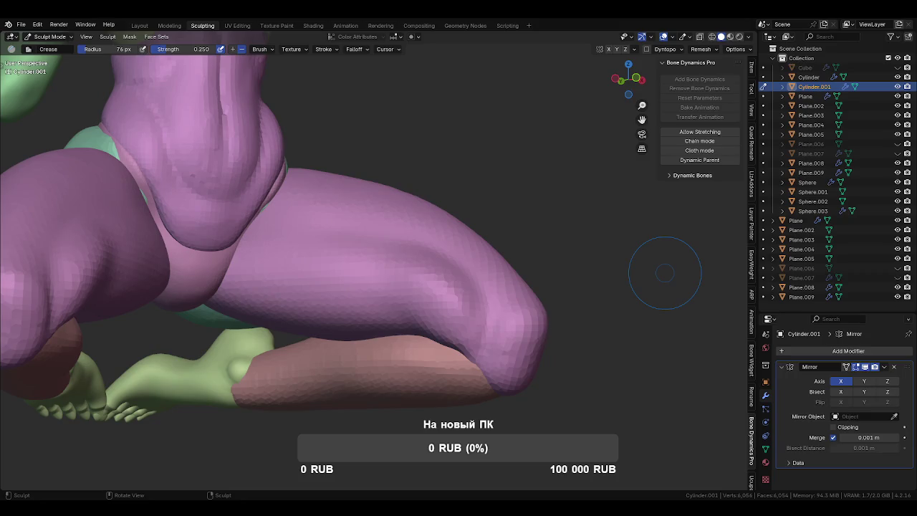
mouse_move(429, 299)
middle_down()
mouse_move(541, 263)
mouse_move(541, 238)
middle_up()
- Switch to Grab and adjust the brush size from a frontal angle
key(g)
key(f)
click(482, 238)
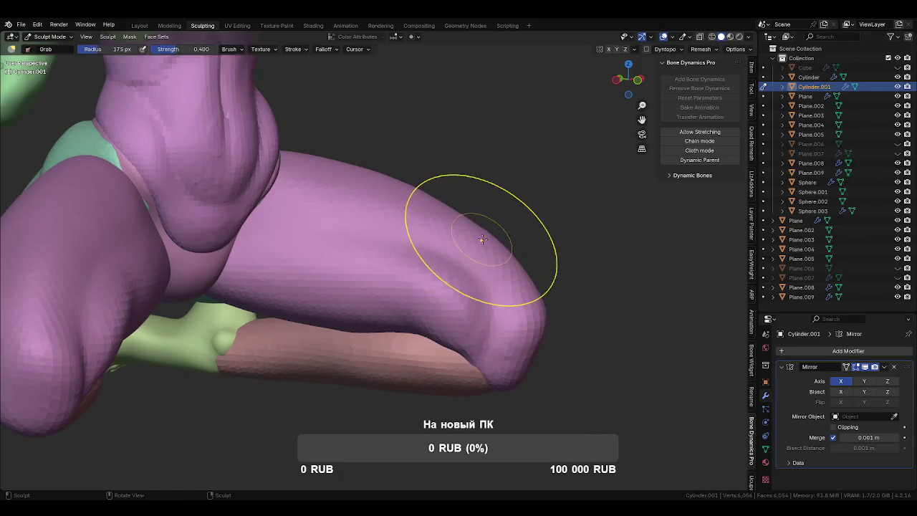
key(f)
click(286, 174)
mouse_move(287, 175)
middle_down()
mouse_move(306, 162)
mouse_move(263, 209)
mouse_move(454, 191)
mouse_move(515, 156)
mouse_move(480, 221)
middle_up()
key(f)
click(515, 157)
- Zoom out to the whole seated figure and shrink the brush
scroll(479, 221, down, 3)
middle_drag(420, 229, 440, 225)
key(f)
click(425, 225)
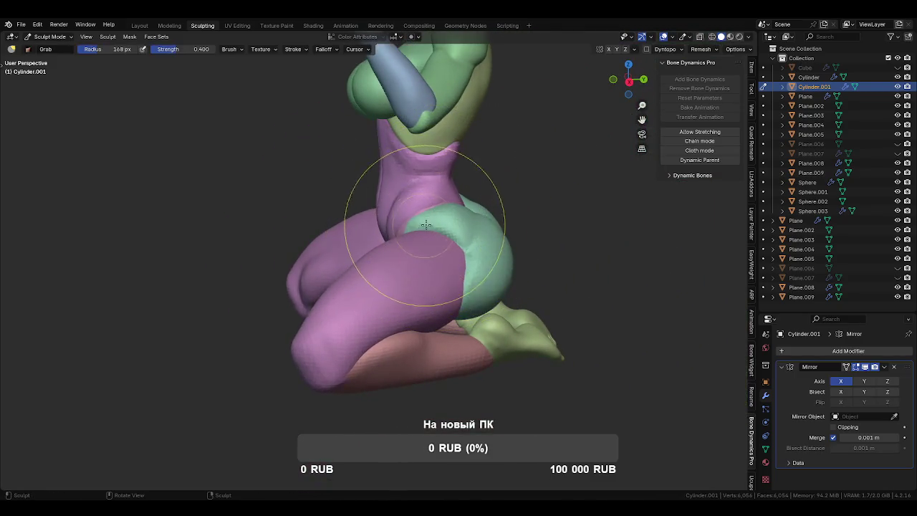
scroll(425, 225, up, 2)
- Switch sculpting to the Sphere object and resize the brush
key(alt+q)
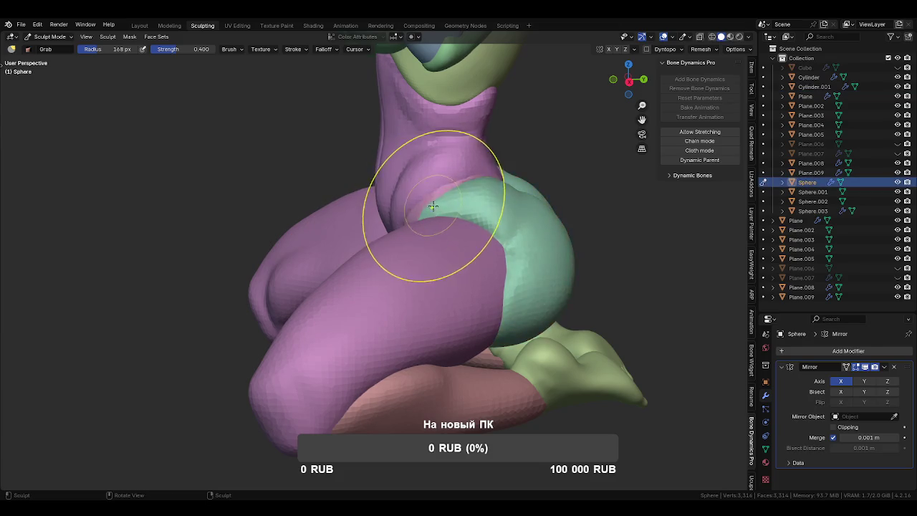
middle_drag(433, 205, 426, 207)
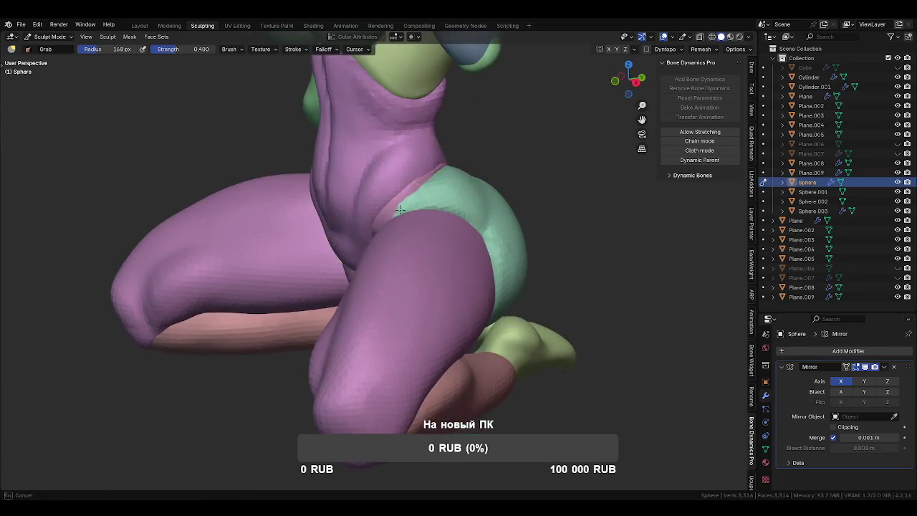
middle_drag(416, 246, 368, 287)
key(f)
click(338, 256)
mouse_move(338, 256)
middle_down()
mouse_move(416, 250)
mouse_move(389, 258)
middle_up()
scroll(430, 337, up, 3)
scroll(422, 322, up, 2)
key(f)
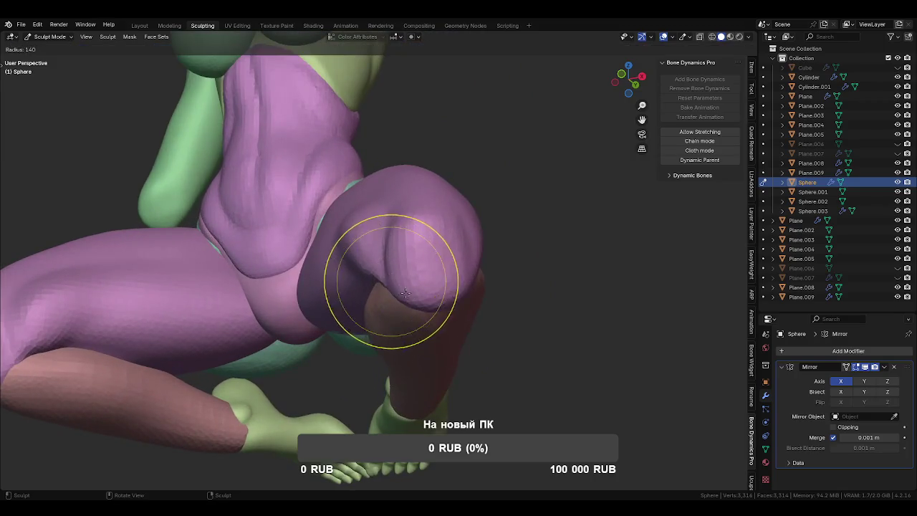
click(394, 261)
- Switch sculpting to Cylinder.001, then to the Cylinder leg object
key(alt+q)
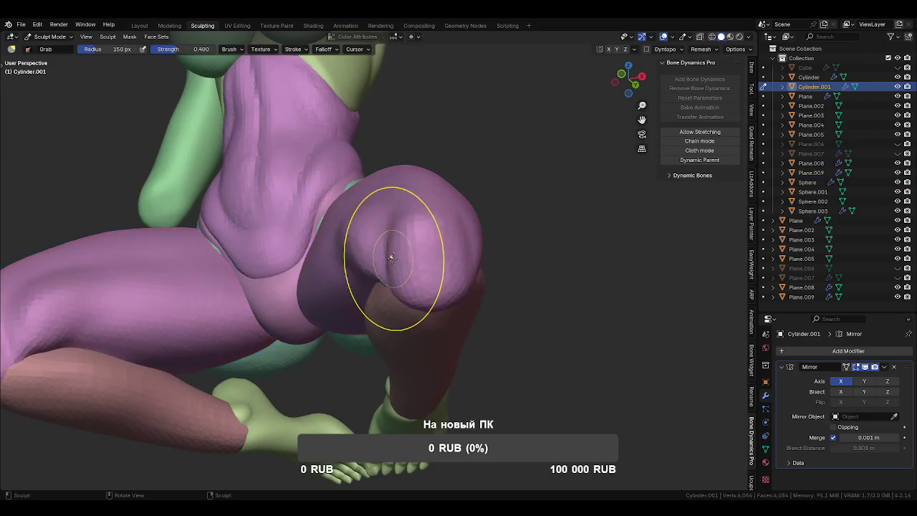
mouse_move(440, 227)
middle_down()
mouse_move(414, 314)
mouse_move(430, 355)
mouse_move(421, 255)
mouse_move(460, 215)
mouse_move(451, 208)
mouse_move(434, 255)
mouse_move(443, 296)
mouse_move(348, 323)
mouse_move(423, 271)
middle_up()
key(alt+q)
mouse_move(395, 302)
middle_down()
mouse_move(430, 303)
mouse_move(501, 271)
mouse_move(440, 294)
middle_up()
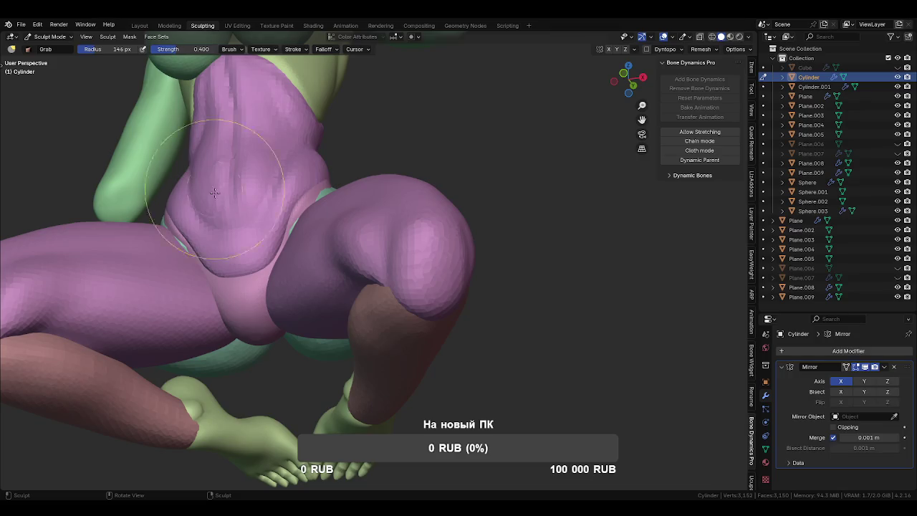
- Cycle sculpting between Cylinder.001 and Sphere, ending on Cylinder.001 with a smaller brush
mouse_move(368, 341)
middle_down()
mouse_move(301, 287)
mouse_move(348, 291)
mouse_move(380, 332)
mouse_move(338, 225)
mouse_move(327, 277)
mouse_move(337, 230)
mouse_move(367, 203)
middle_up()
scroll(326, 269, up, 1)
key(alt+q)
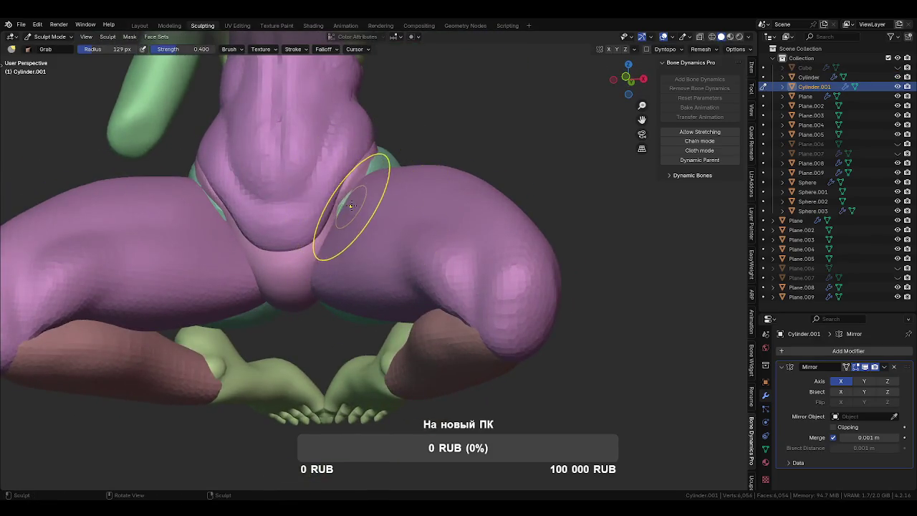
key(alt+q)
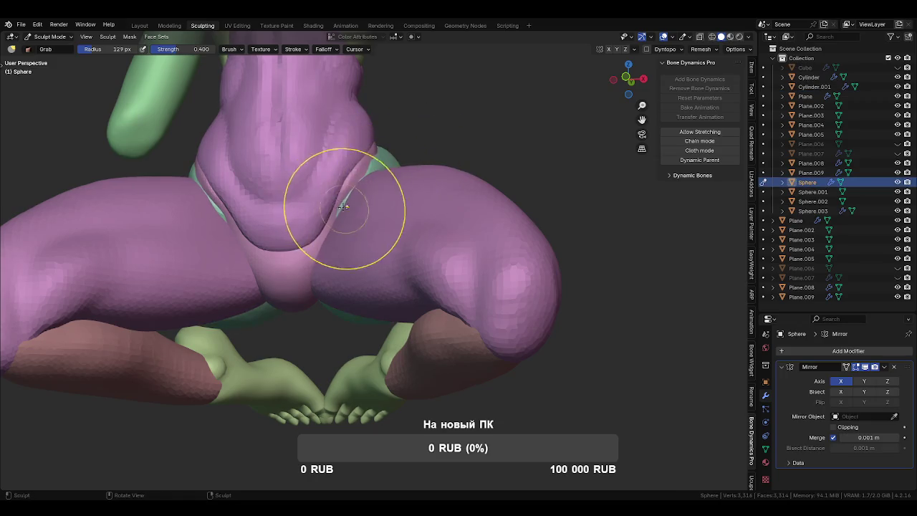
mouse_move(350, 199)
middle_down()
mouse_move(375, 251)
mouse_move(415, 275)
mouse_move(426, 192)
mouse_move(420, 228)
middle_up()
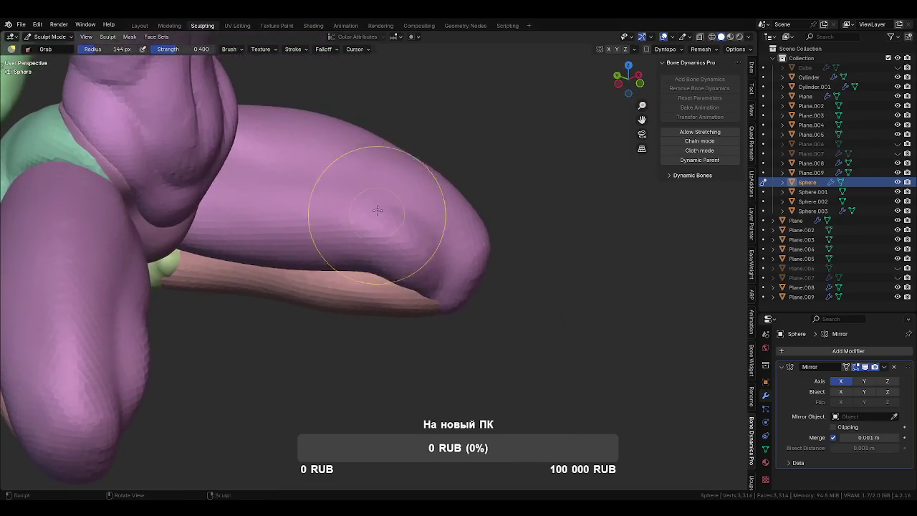
key(alt+q)
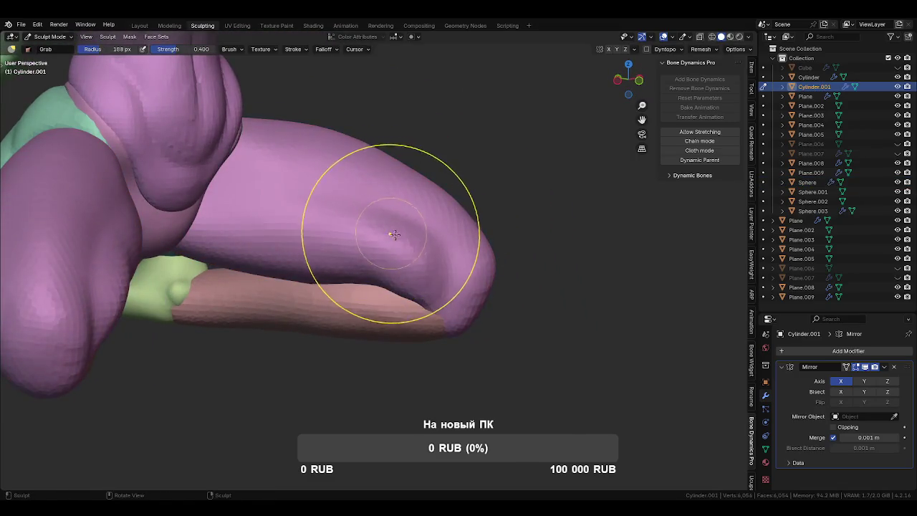
key(f)
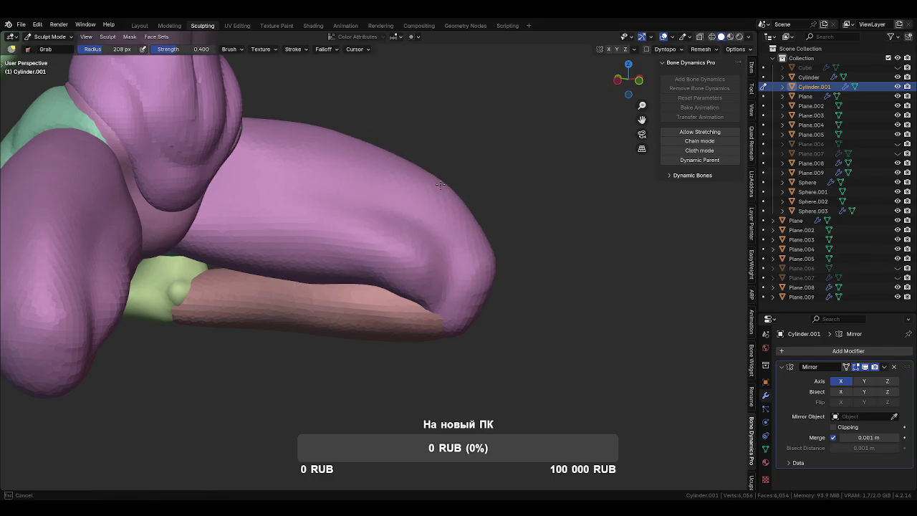
click(402, 179)
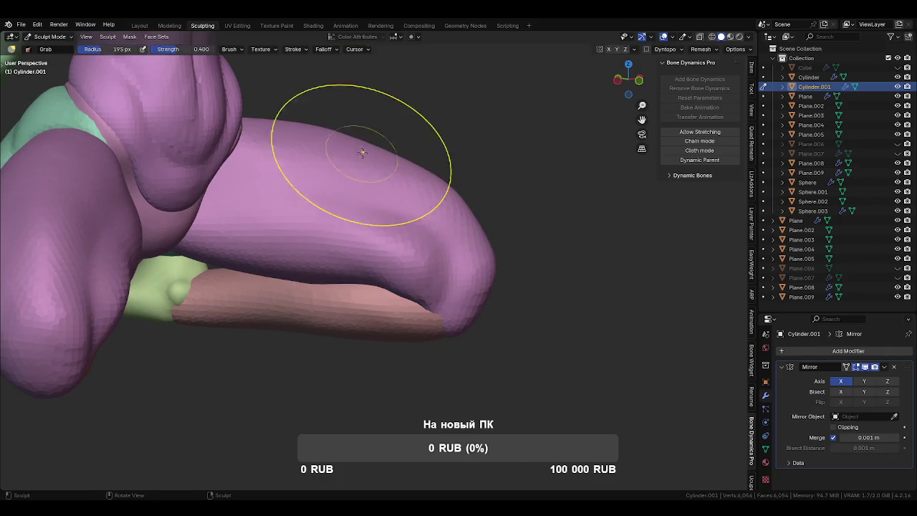
mouse_move(329, 137)
middle_down()
mouse_move(462, 299)
mouse_move(389, 242)
mouse_move(383, 332)
mouse_move(404, 279)
mouse_move(406, 188)
mouse_move(482, 227)
middle_up()
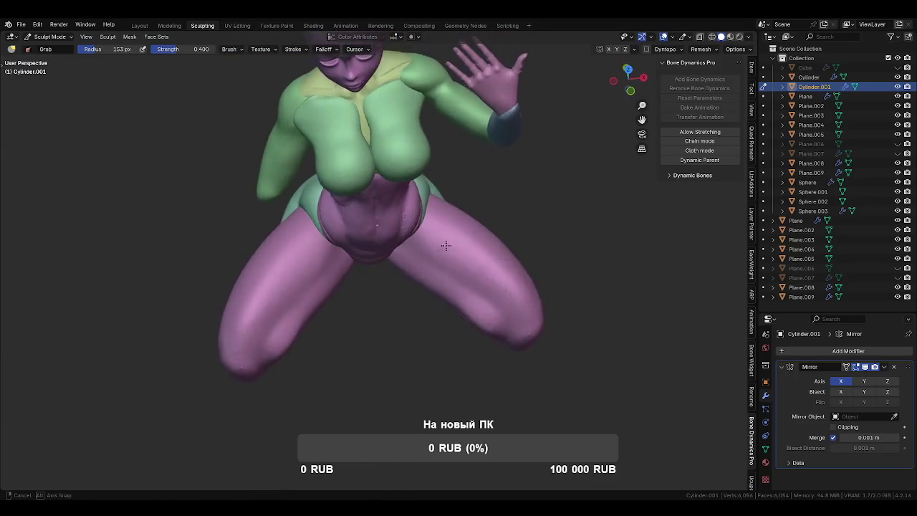
middle_drag(481, 228, 287, 256)
- Switch sculpting to Sphere.001 with a larger brush, viewing the figure from the side
key(alt+q)
scroll(287, 256, up, 3)
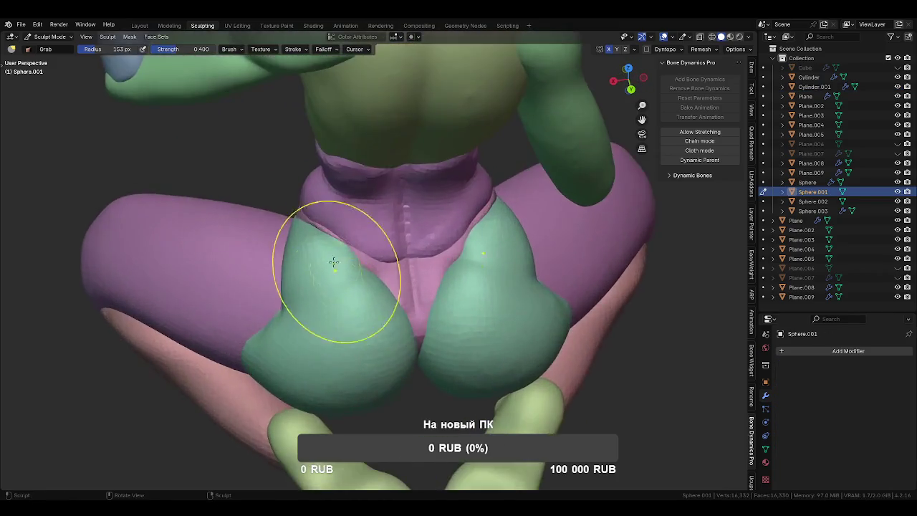
scroll(331, 296, up, 3)
key(f)
click(316, 290)
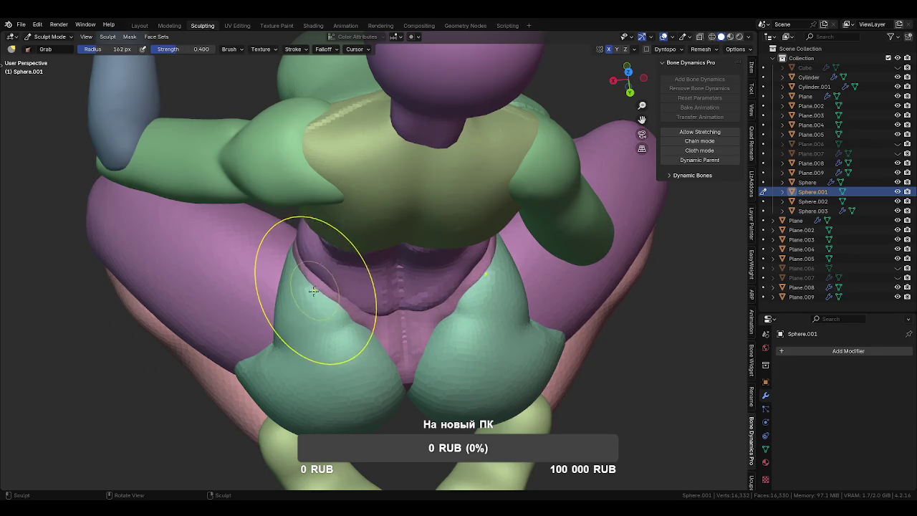
mouse_move(311, 291)
middle_down()
mouse_move(344, 287)
mouse_move(441, 239)
mouse_move(486, 229)
mouse_move(426, 193)
middle_up()
- Switch to Sphere.002 and pull the belly fold further right
key(alt+q)
mouse_move(402, 229)
middle_down()
mouse_move(380, 266)
mouse_move(356, 274)
middle_up()
drag(356, 275, 382, 270)
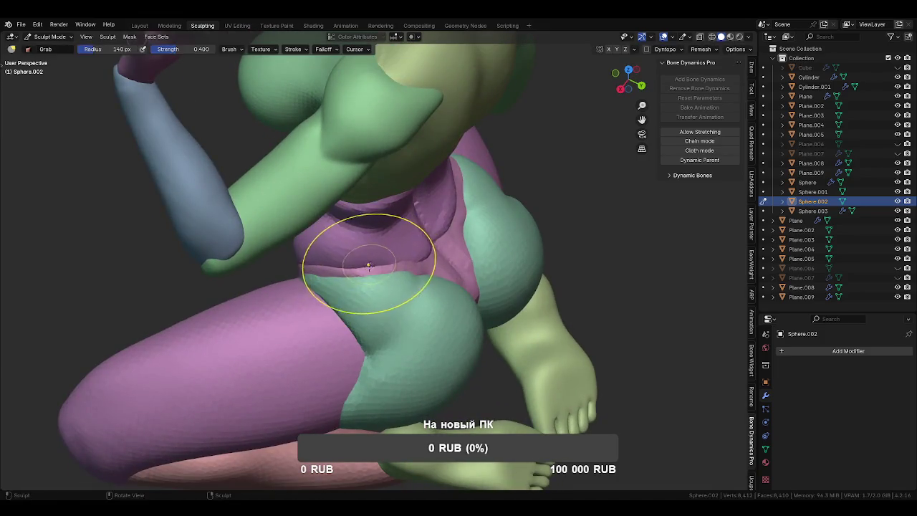
mouse_move(382, 272)
middle_down()
mouse_move(398, 253)
mouse_move(409, 286)
mouse_move(375, 256)
mouse_move(397, 252)
mouse_move(373, 273)
mouse_move(444, 366)
middle_up()
scroll(352, 280, up, 2)
scroll(395, 289, down, 4)
middle_drag(395, 288, 422, 332)
- With a 121 px brush, pull the belly's right side upward and its bulge left
key(f)
click(399, 378)
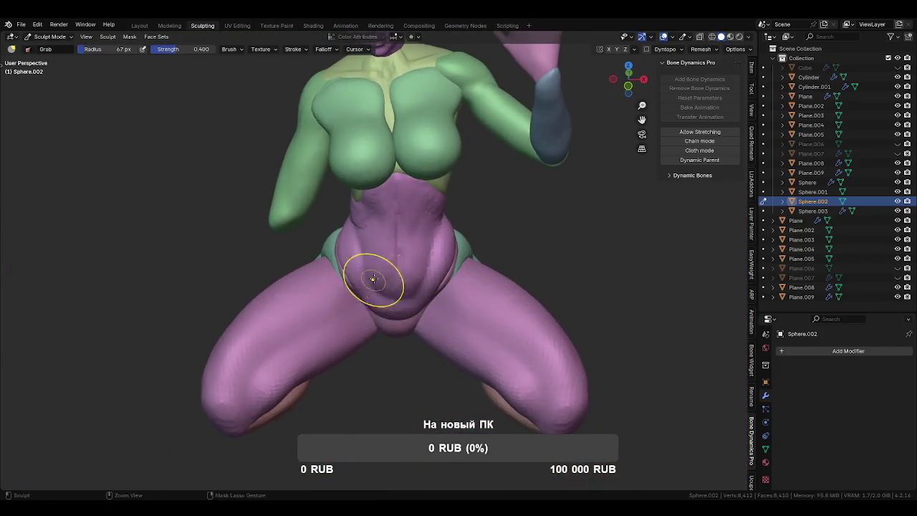
scroll(409, 363, up, 3)
mouse_move(410, 362)
middle_down()
mouse_move(370, 304)
mouse_move(402, 252)
middle_up()
key(f)
click(387, 283)
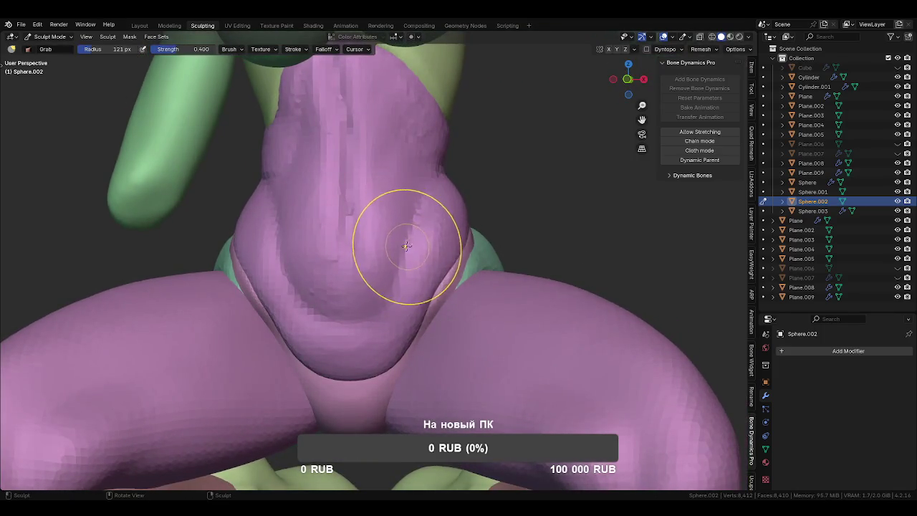
drag(420, 253, 442, 179)
mouse_move(445, 180)
middle_down()
mouse_move(416, 211)
mouse_move(344, 230)
mouse_move(399, 236)
mouse_move(371, 240)
mouse_move(367, 300)
middle_up()
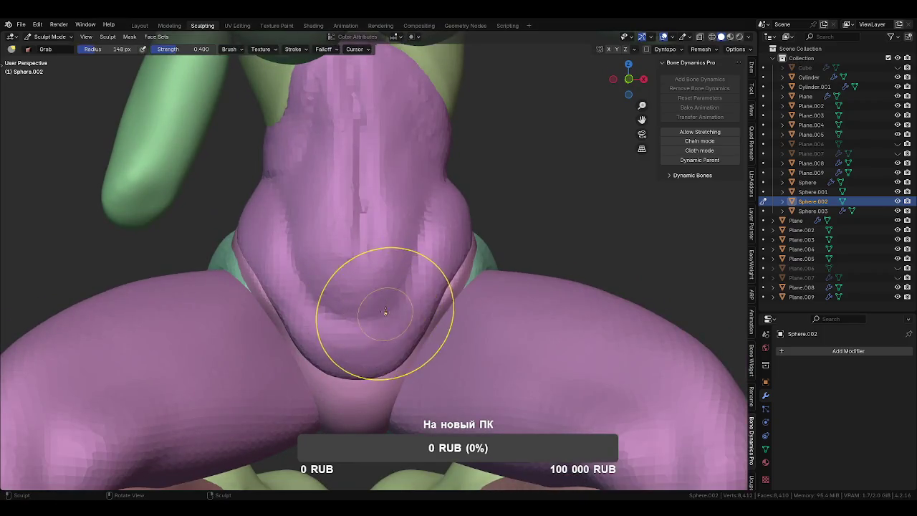
mouse_move(379, 305)
mouse_down()
mouse_move(327, 304)
mouse_move(380, 296)
mouse_move(453, 196)
mouse_up()
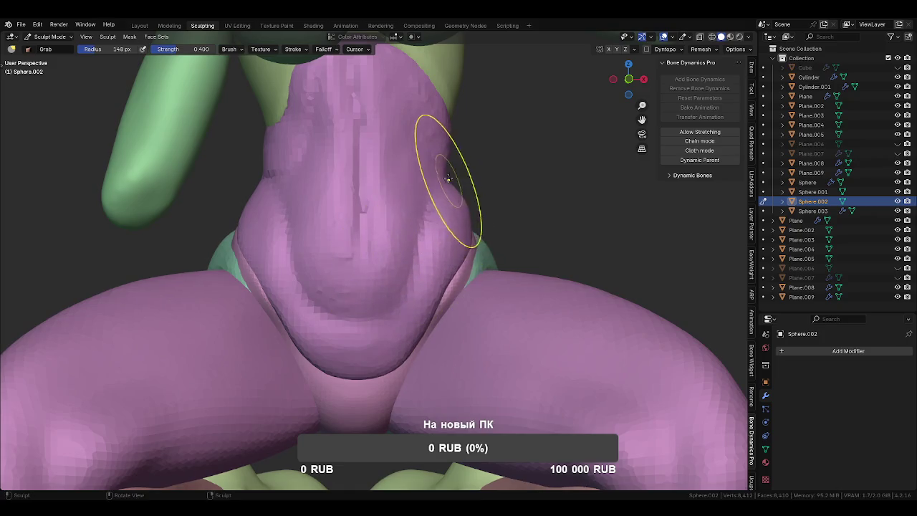
- Reshape the belly's right side and reduce the brush to 99 px
middle_drag(444, 180, 334, 215)
drag(334, 215, 366, 202)
middle_drag(366, 191, 417, 205)
key(f)
click(401, 250)
middle_drag(401, 250, 358, 205)
scroll(380, 158, up, 2)
- Try Clay Strips, then return to Grab with a 152 px radius on the hips
key(c)
mouse_move(420, 232)
middle_down()
mouse_move(380, 309)
mouse_move(414, 251)
mouse_move(442, 257)
mouse_move(380, 294)
middle_up()
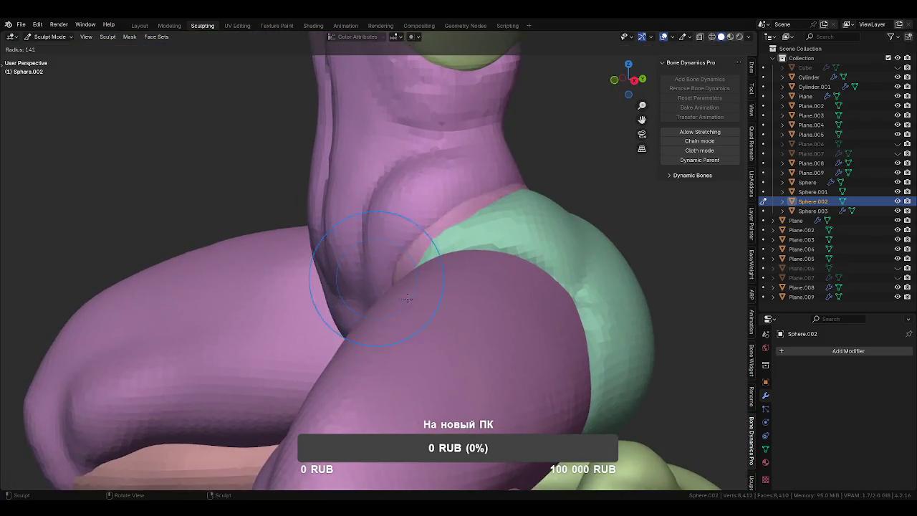
key(g)
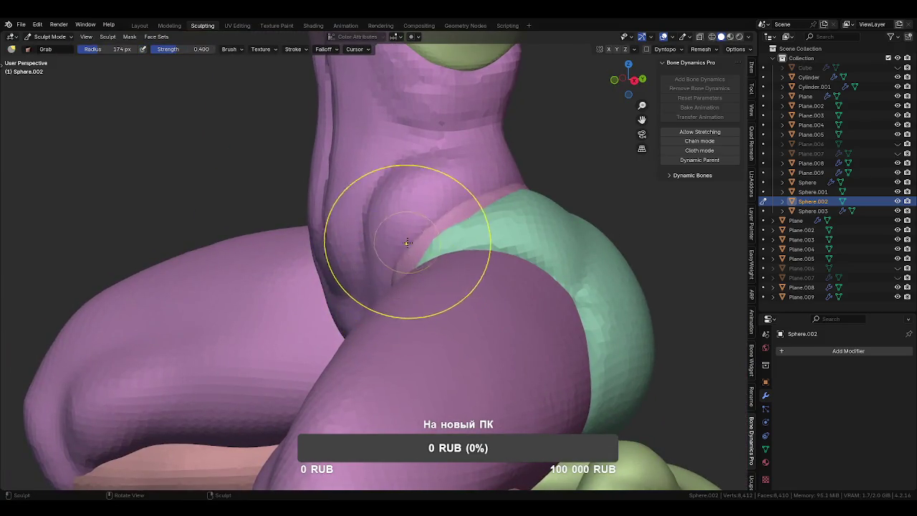
middle_drag(409, 236, 384, 201)
mouse_move(473, 176)
middle_down()
mouse_move(404, 194)
mouse_move(522, 205)
middle_up()
key(f)
click(444, 197)
- Zoom out to the whole figure and return to Object Mode
scroll(440, 176, down, 3)
middle_drag(440, 177, 395, 350)
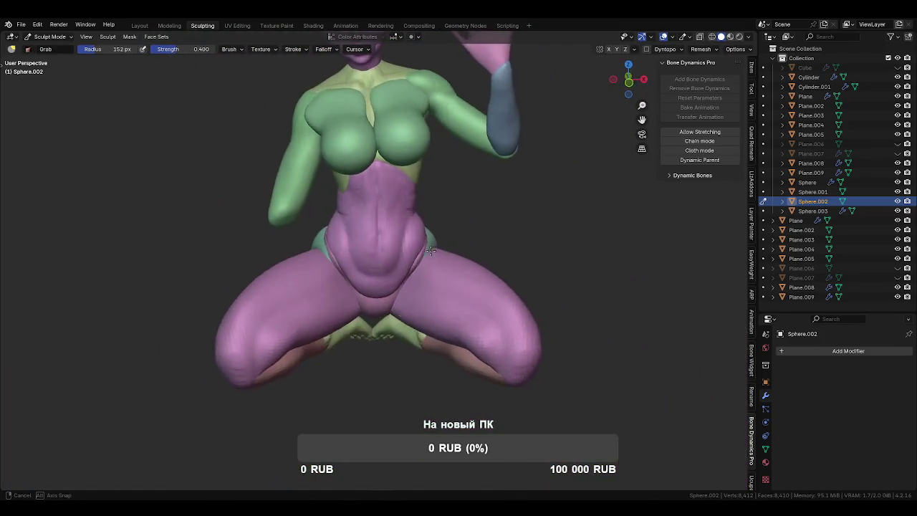
key(ctrl+Tab)
scroll(402, 277, down, 2)
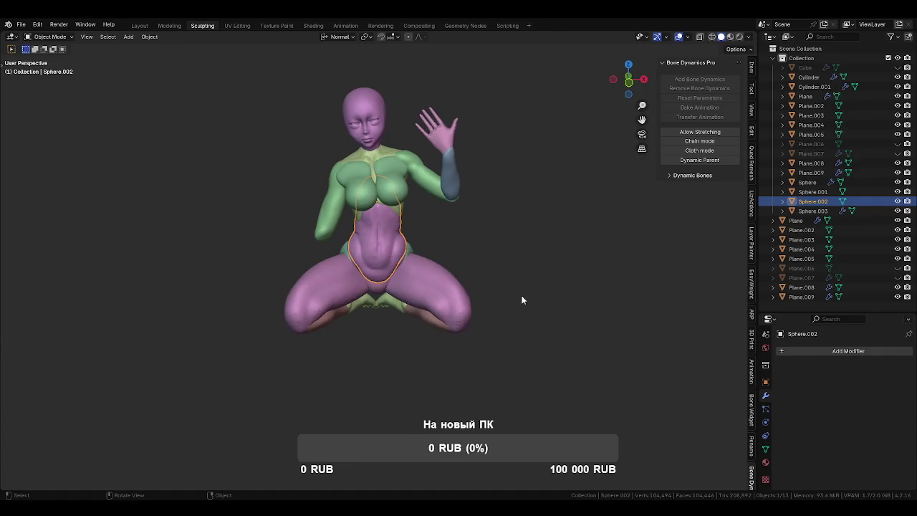
- Select the Plane.002 upper-body piece on the back and enter Sculpt Mode
click(461, 376)
click(438, 275)
mouse_move(450, 284)
middle_down()
mouse_move(282, 290)
mouse_move(311, 311)
mouse_move(266, 305)
mouse_move(299, 224)
middle_up()
scroll(401, 347, up, 5)
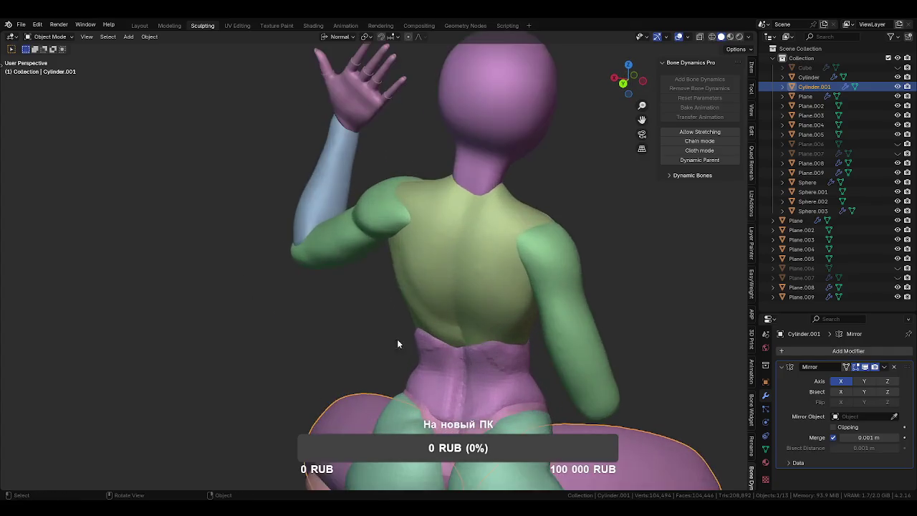
click(401, 254)
key(ctrl+Tab)
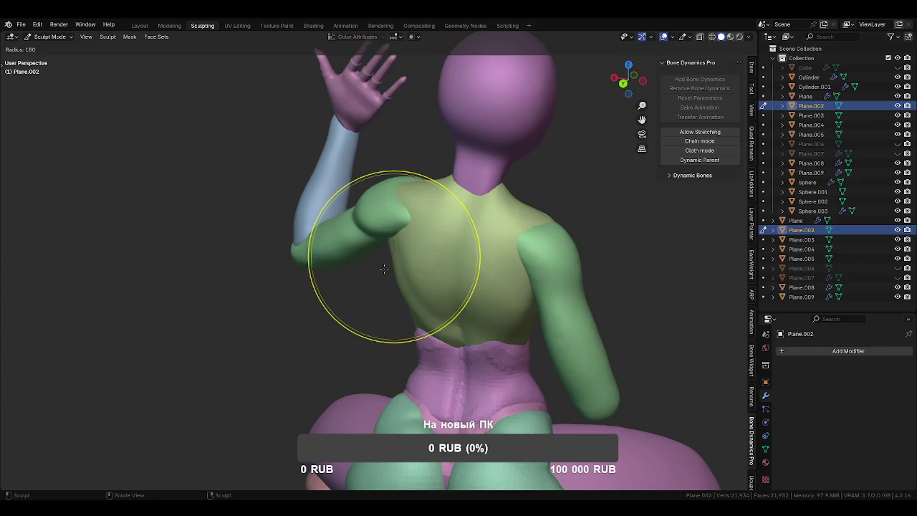
scroll(387, 258, up, 2)
- With a 169 px Grab brush, pull the green shoulder upward and round it out
key(f)
click(390, 262)
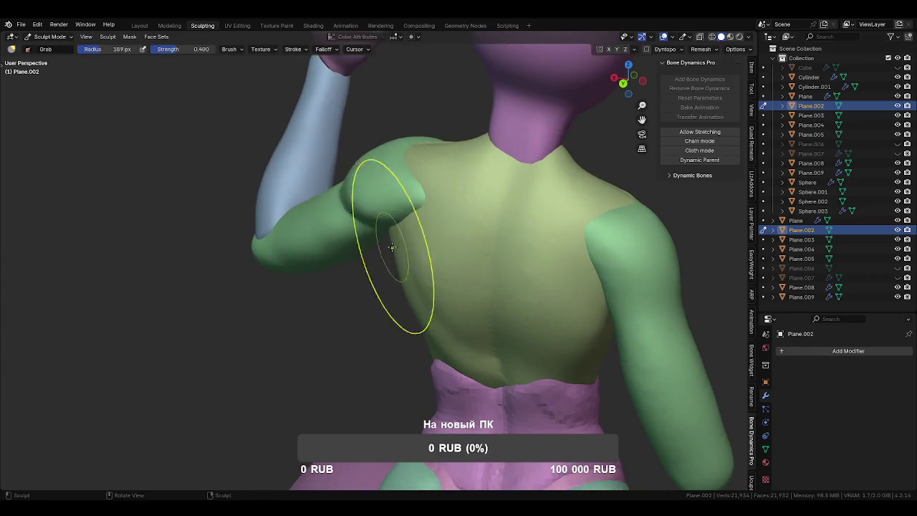
mouse_move(393, 262)
middle_down()
mouse_move(473, 254)
mouse_move(290, 299)
mouse_move(368, 238)
mouse_move(361, 301)
middle_up()
key(f)
click(341, 244)
mouse_move(358, 240)
mouse_down()
mouse_move(377, 201)
mouse_move(375, 210)
mouse_up()
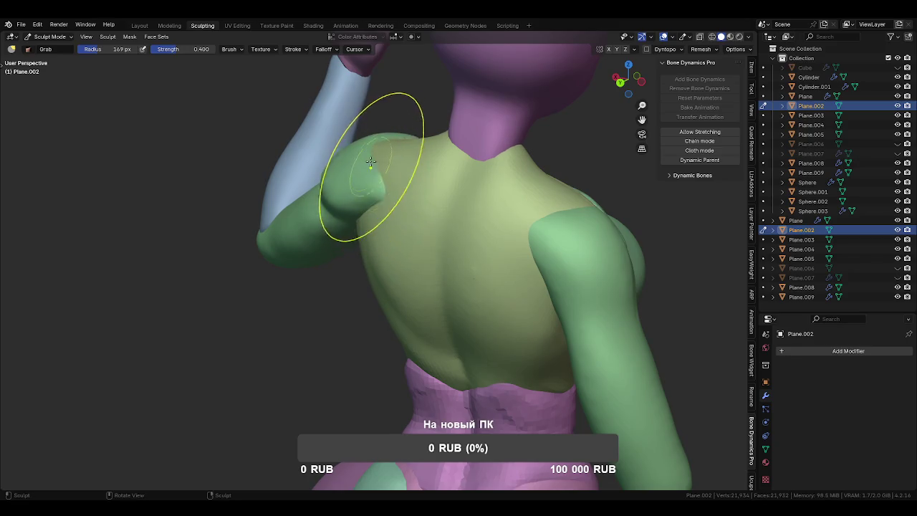
mouse_move(375, 215)
middle_down()
mouse_move(442, 224)
mouse_move(382, 230)
mouse_move(409, 233)
middle_up()
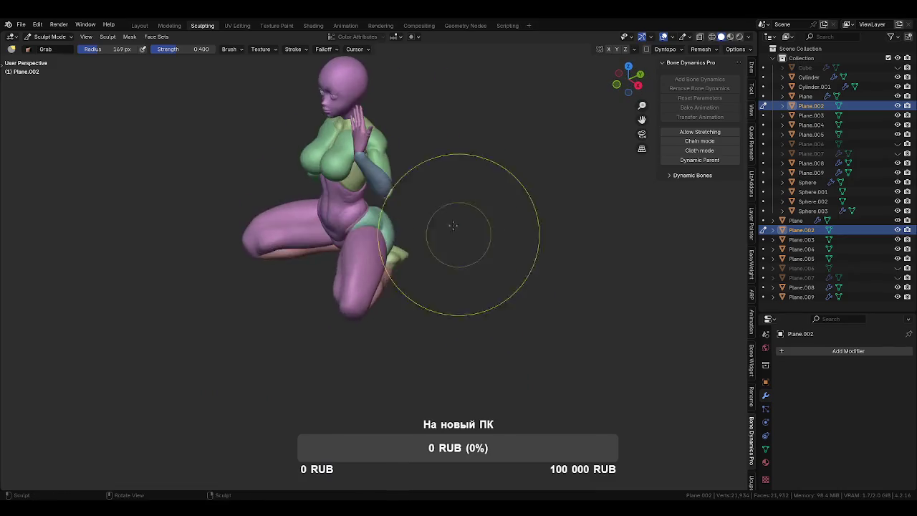
scroll(410, 286, up, 5)
mouse_move(411, 286)
middle_down()
mouse_move(416, 276)
mouse_move(423, 293)
mouse_move(412, 267)
middle_up()
- Switch sculpting to the Cylinder.001 thigh and take the Crease brush to its knee
key(alt+q)
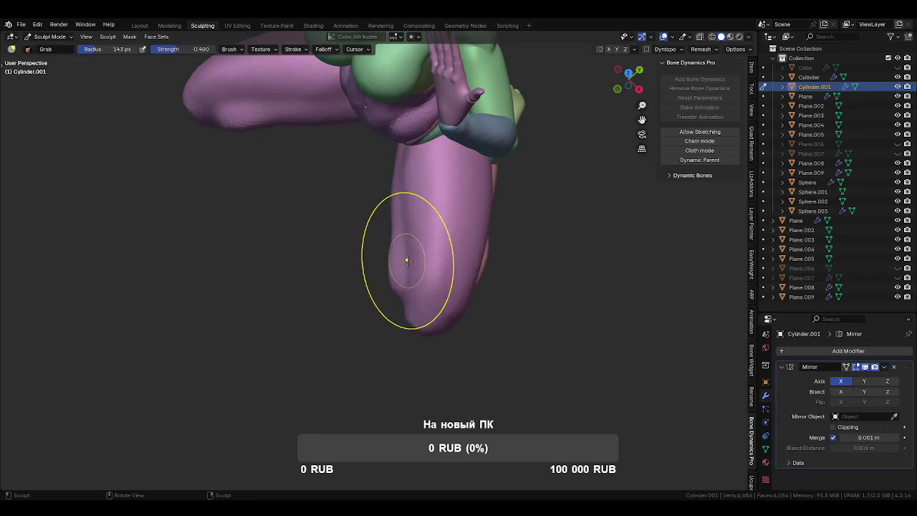
mouse_move(409, 252)
middle_down()
mouse_move(430, 273)
mouse_move(390, 291)
mouse_move(466, 241)
middle_up()
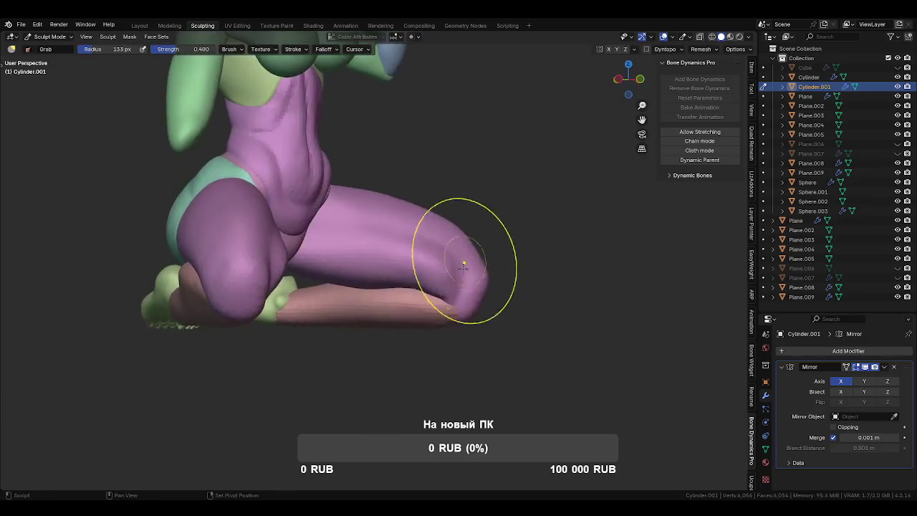
scroll(391, 246, up, 2)
scroll(415, 248, up, 4)
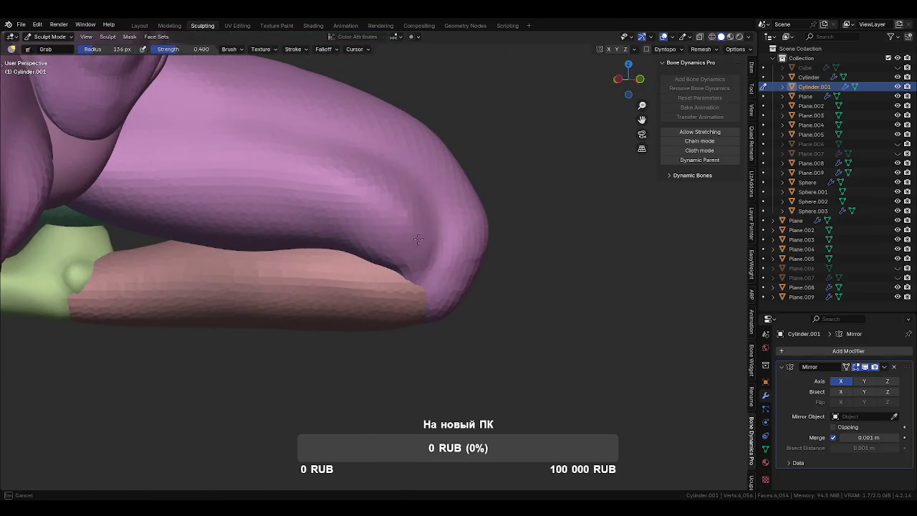
key(shift+c)
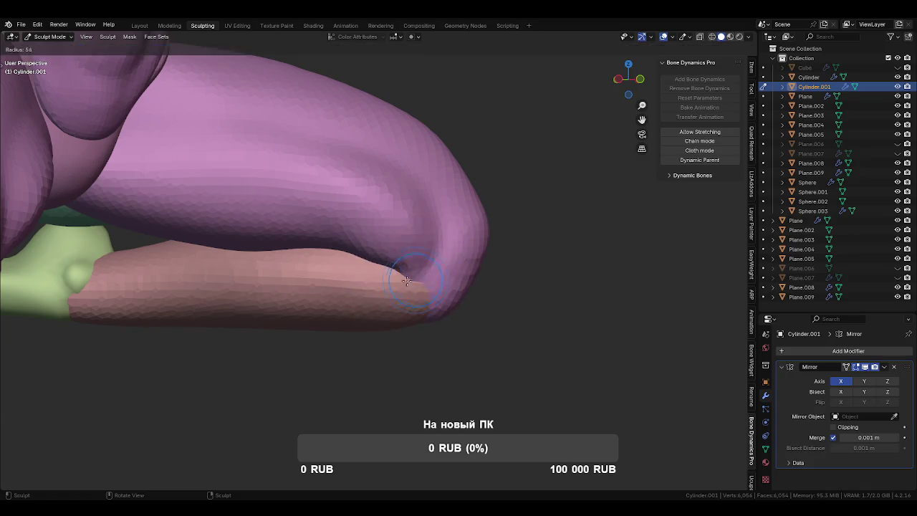
mouse_move(363, 268)
middle_down()
mouse_move(428, 248)
mouse_move(443, 222)
mouse_move(456, 252)
middle_up()
- Crease the back of the Cylinder shin's knee, shrinking the brush to 69 then 52 px
key(alt+q)
middle_drag(444, 293, 401, 249)
key(f)
click(391, 240)
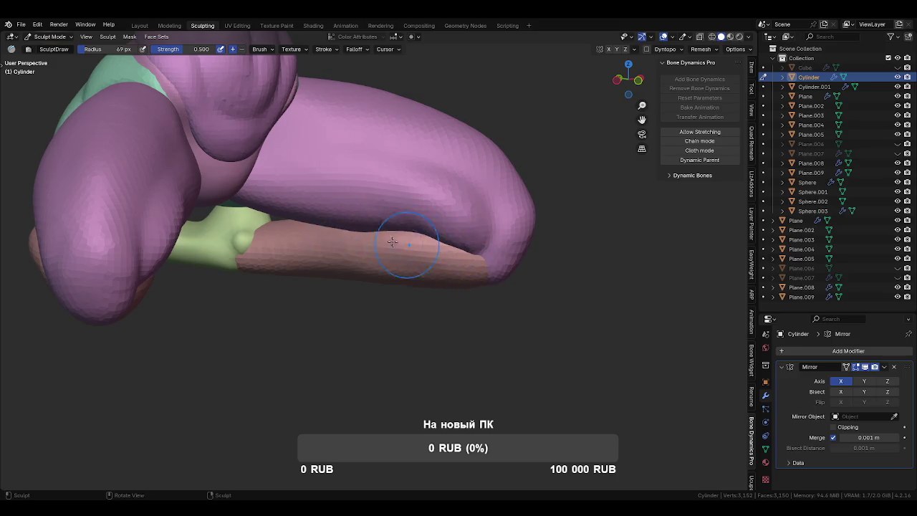
mouse_move(434, 247)
middle_down()
mouse_move(379, 242)
mouse_move(420, 243)
middle_up()
key(f)
click(452, 233)
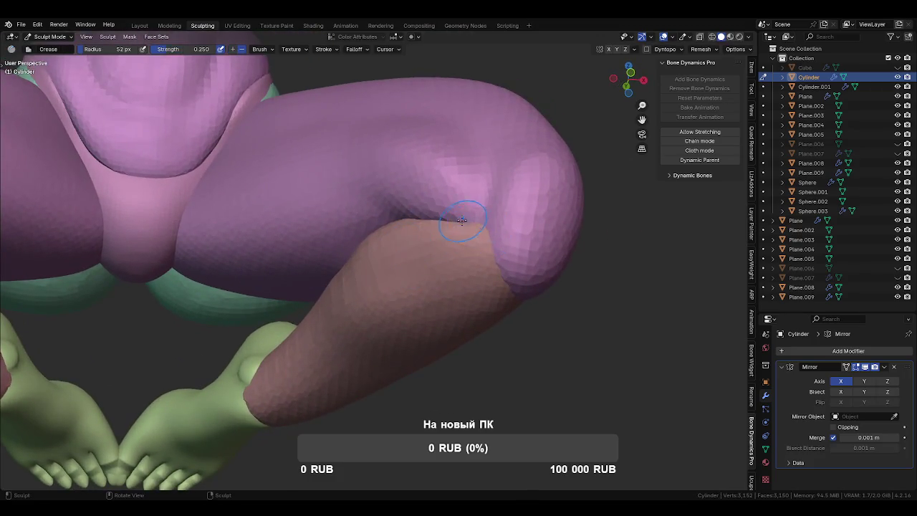
- Enlarge the brush to 116 px and return to the Cylinder.001 knee with Grab
mouse_move(511, 301)
middle_down()
mouse_move(390, 263)
mouse_move(436, 207)
mouse_move(441, 236)
mouse_move(415, 244)
mouse_move(376, 232)
middle_up()
key(f)
click(454, 258)
key(g)
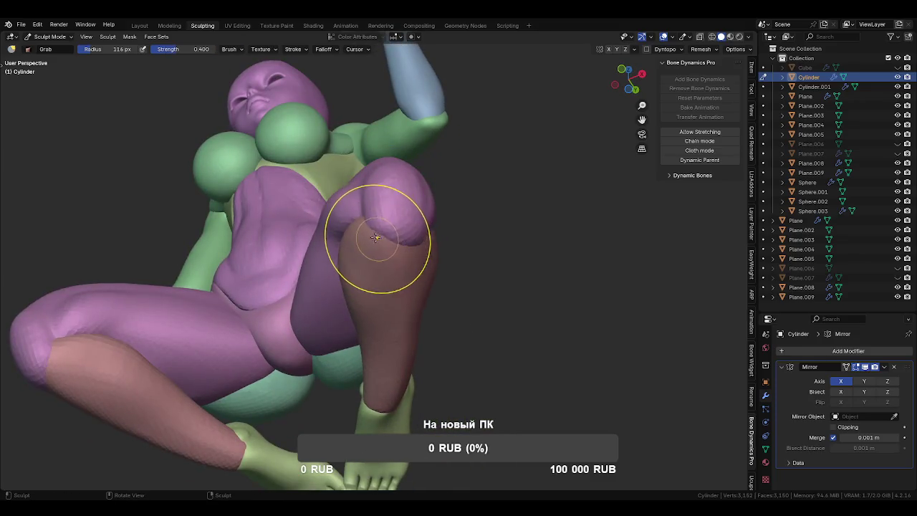
key(alt+q)
mouse_move(374, 228)
middle_down()
mouse_move(383, 215)
mouse_move(370, 248)
mouse_move(358, 245)
middle_up()
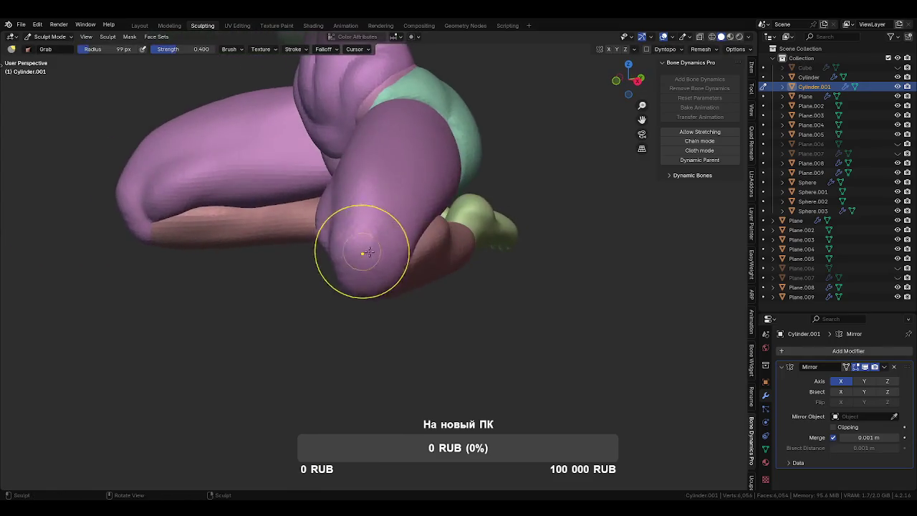
- Sharpen the crease lines on the Cylinder.001 knee with the Crease brush
key(shift+c)
scroll(374, 254, up, 3)
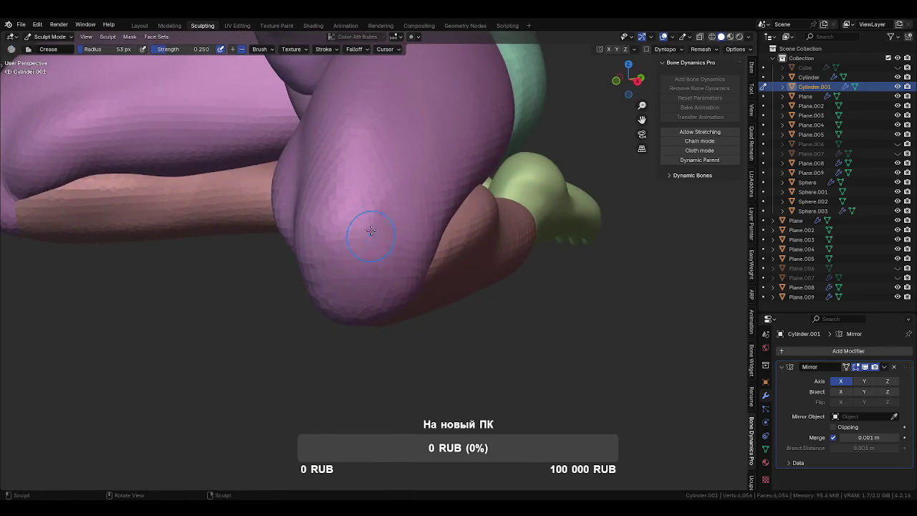
mouse_move(377, 269)
middle_down()
mouse_move(356, 256)
mouse_move(420, 241)
middle_up()
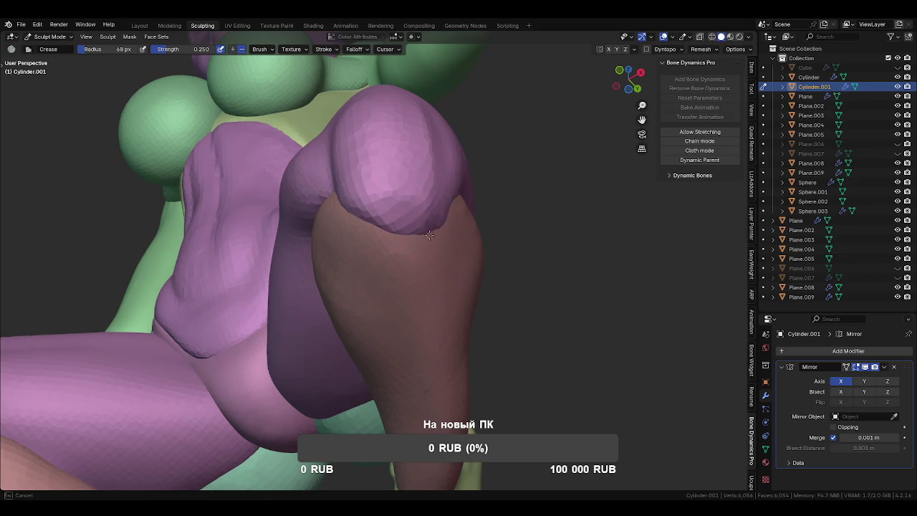
mouse_move(414, 269)
middle_down()
mouse_move(419, 252)
mouse_move(486, 210)
middle_up()
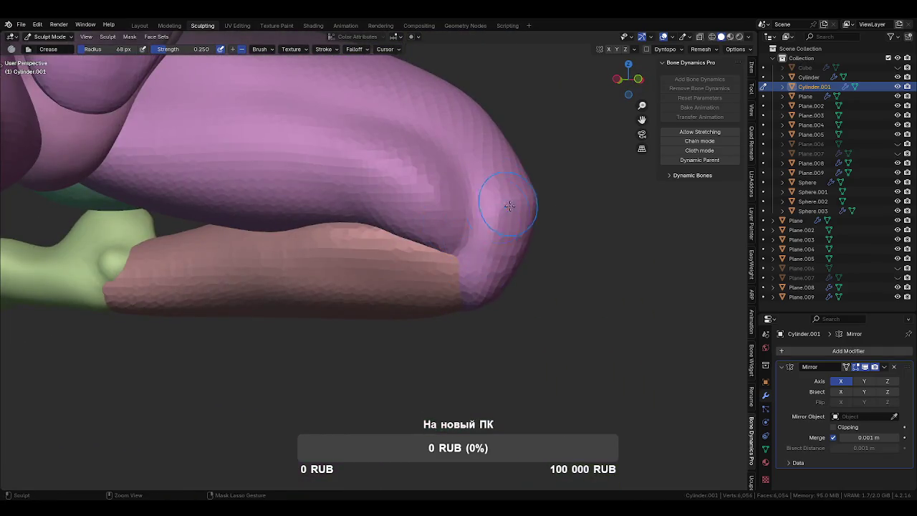
mouse_move(470, 333)
middle_down()
mouse_move(420, 282)
mouse_move(414, 307)
mouse_move(338, 344)
mouse_move(419, 315)
mouse_move(426, 320)
mouse_move(409, 359)
mouse_move(405, 256)
mouse_move(416, 352)
middle_up()
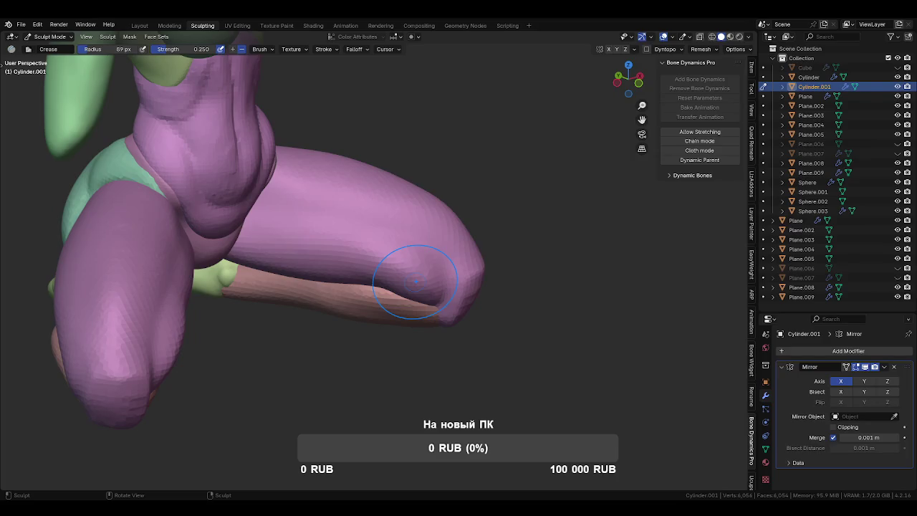
mouse_move(352, 240)
middle_down()
mouse_move(327, 359)
mouse_move(438, 250)
middle_up()
middle_drag(513, 289, 416, 268)
- Pull the pink thigh fuller with a 122 px Grab brush, then return to Object Mode on the shin
key(g)
mouse_move(378, 194)
mouse_down()
mouse_move(362, 107)
mouse_move(368, 152)
mouse_up()
mouse_move(369, 152)
middle_down()
mouse_move(266, 123)
mouse_move(326, 217)
middle_up()
mouse_move(380, 242)
middle_down()
mouse_move(375, 262)
mouse_move(425, 259)
middle_up()
key(f)
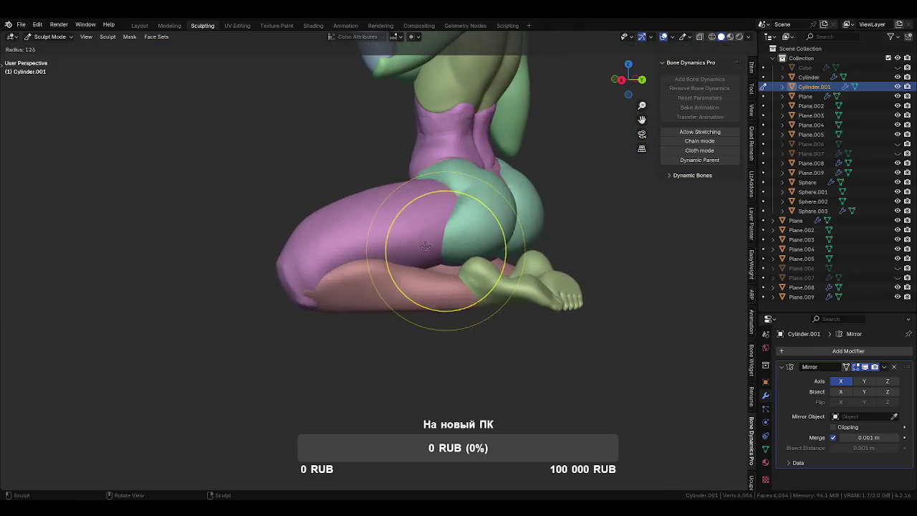
click(389, 266)
mouse_move(389, 266)
middle_down()
mouse_move(378, 247)
mouse_move(434, 287)
middle_up()
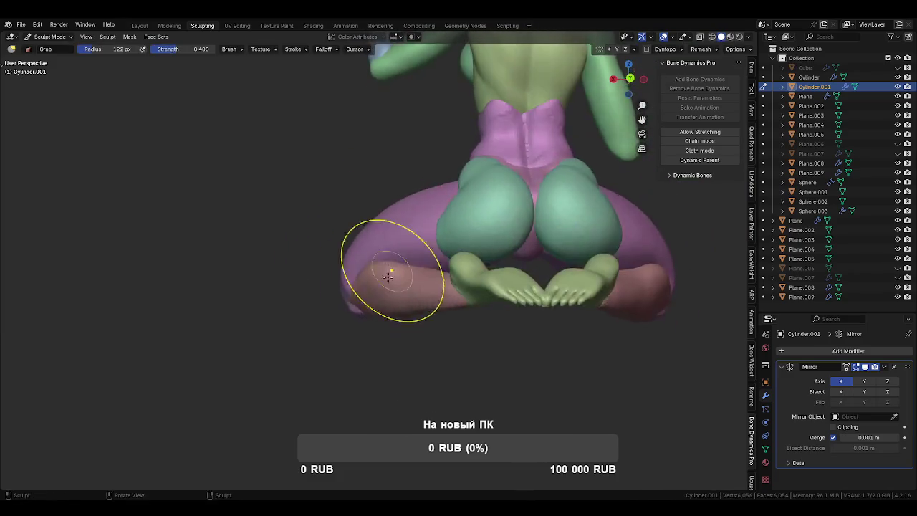
key(ctrl+Tab)
click(423, 266)
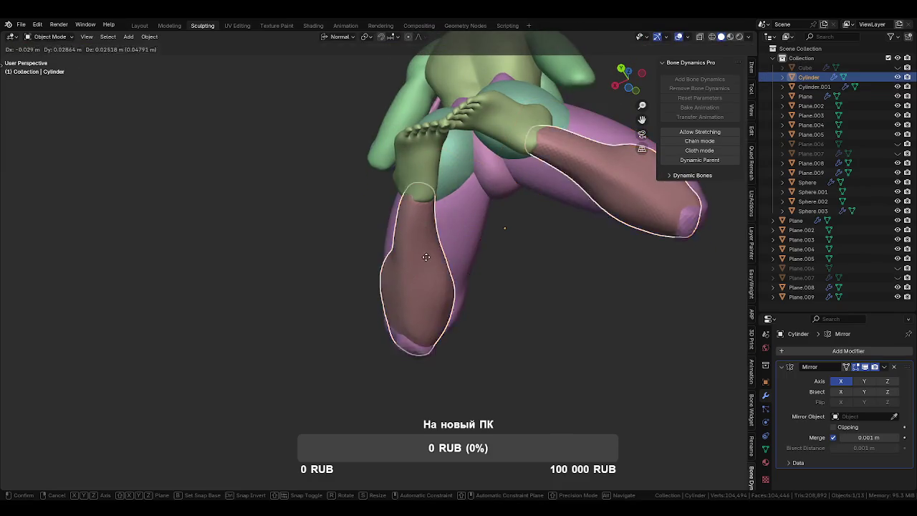
- Hide the shin and green feet pieces, then resume sculpting the Cylinder.001 thigh
key(h)
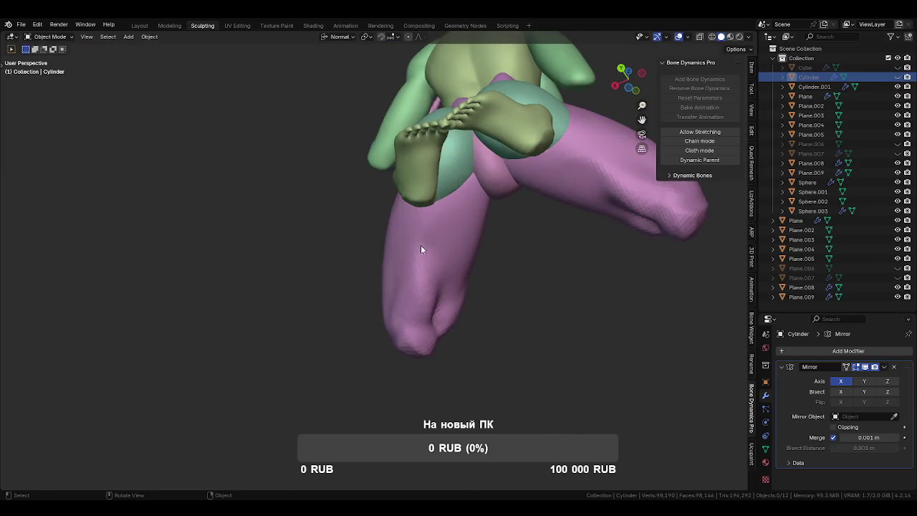
click(420, 190)
key(h)
click(451, 204)
key(ctrl+Tab)
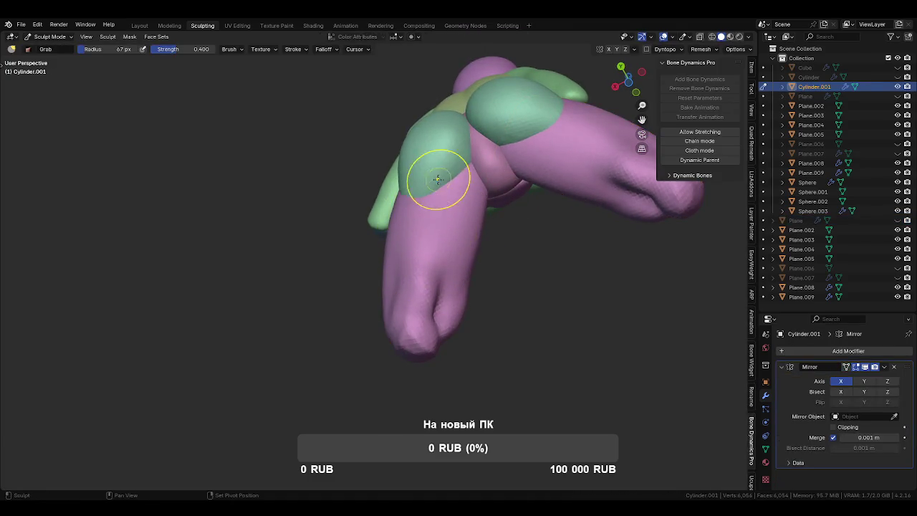
- View the thighs from behind and below, then bring up the interaction mode pie menu
mouse_move(438, 253)
middle_down()
mouse_move(420, 308)
mouse_move(420, 362)
mouse_move(522, 378)
mouse_move(436, 363)
middle_up()
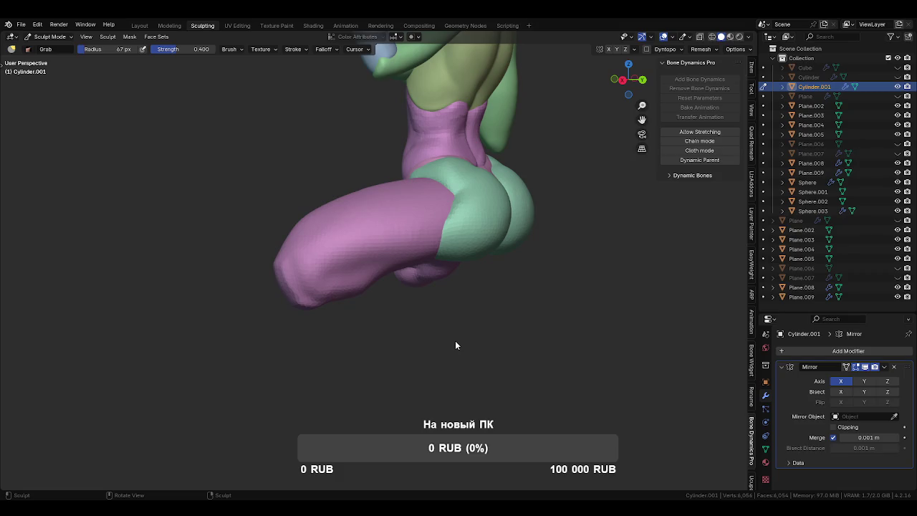
middle_drag(455, 346, 400, 285)
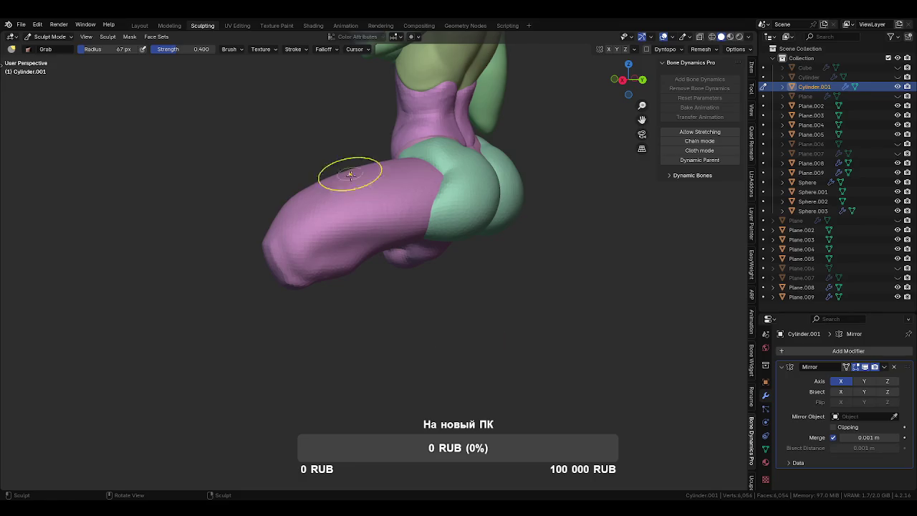
middle_drag(446, 352, 412, 356)
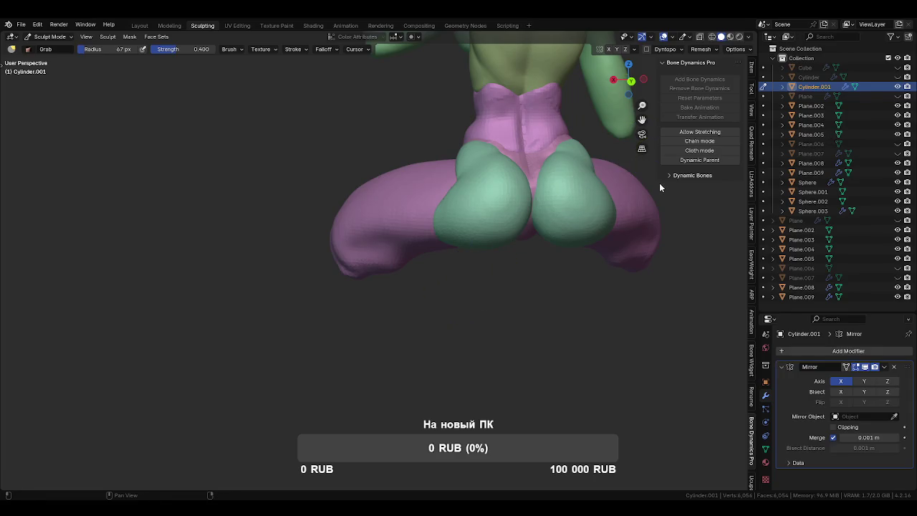
key(ctrl+Tab)
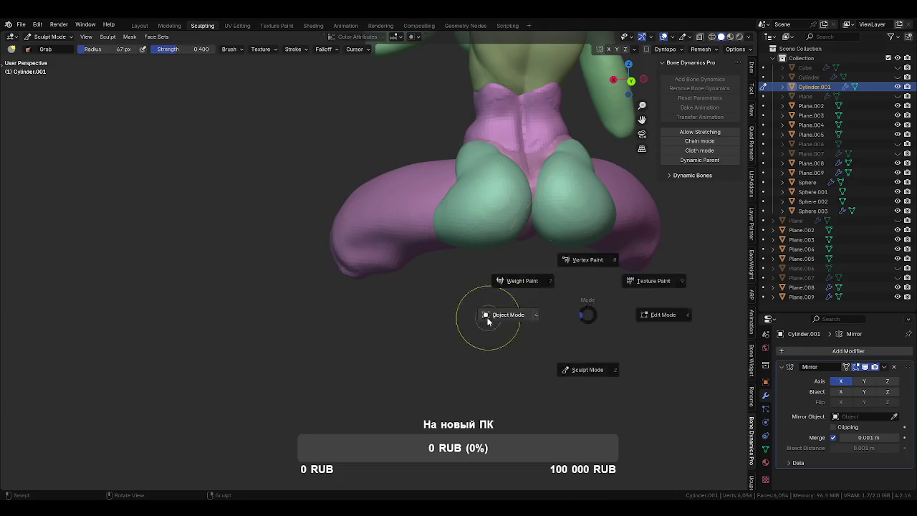
- In Object Mode, reveal all objects and hide the pole, arm and hand pieces
click(488, 319)
key(alt+h)
mouse_move(522, 329)
middle_down()
mouse_move(608, 339)
mouse_move(489, 254)
middle_up()
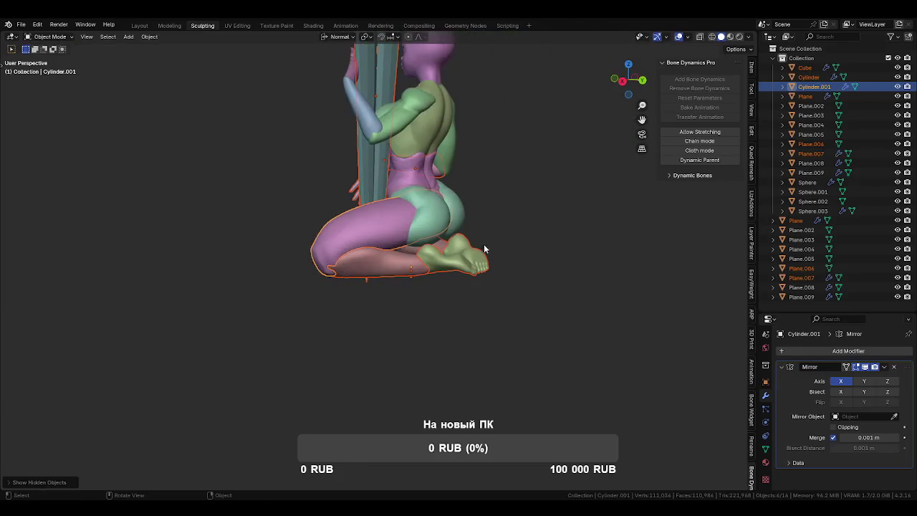
click(383, 108)
key(h)
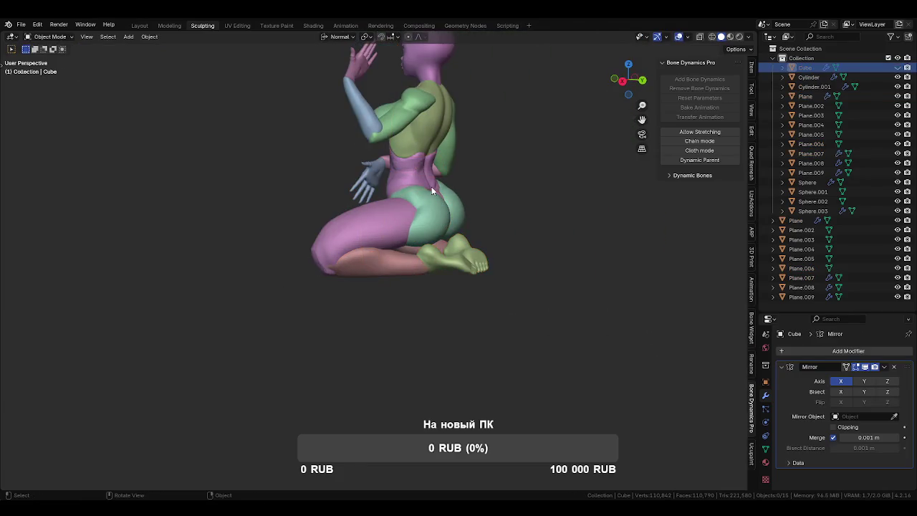
click(364, 126)
key(h)
click(354, 65)
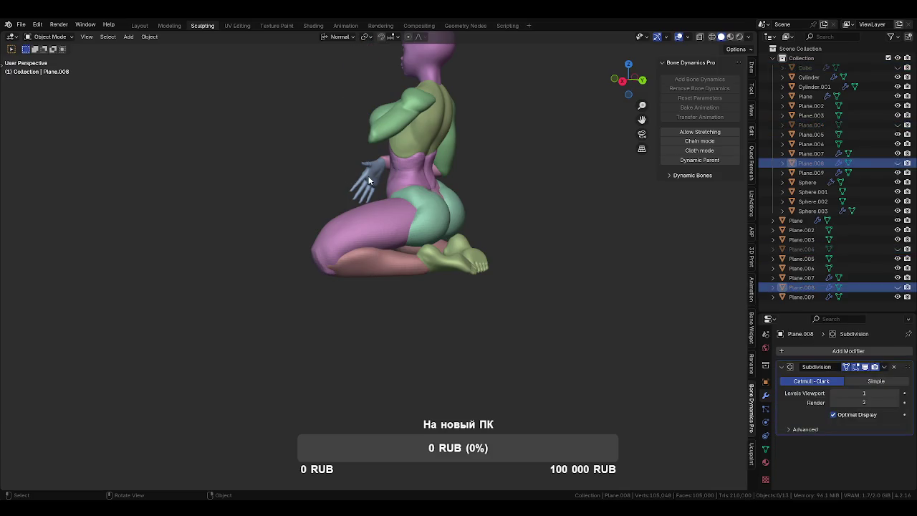
key(h)
- Hide the body piece Plane.006 and start sculpting the Cylinder shin
middle_drag(372, 177, 328, 158)
click(326, 166)
key(h)
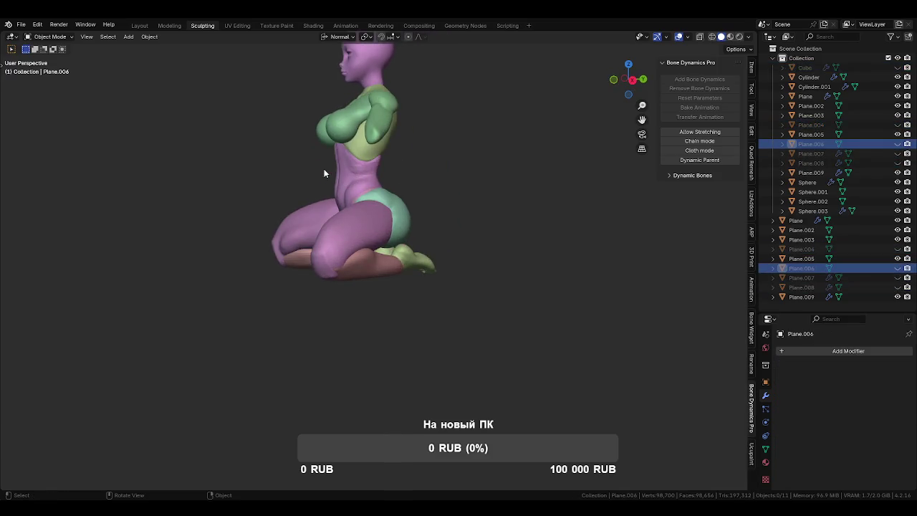
scroll(463, 327, up, 3)
scroll(429, 349, up, 3)
click(483, 291)
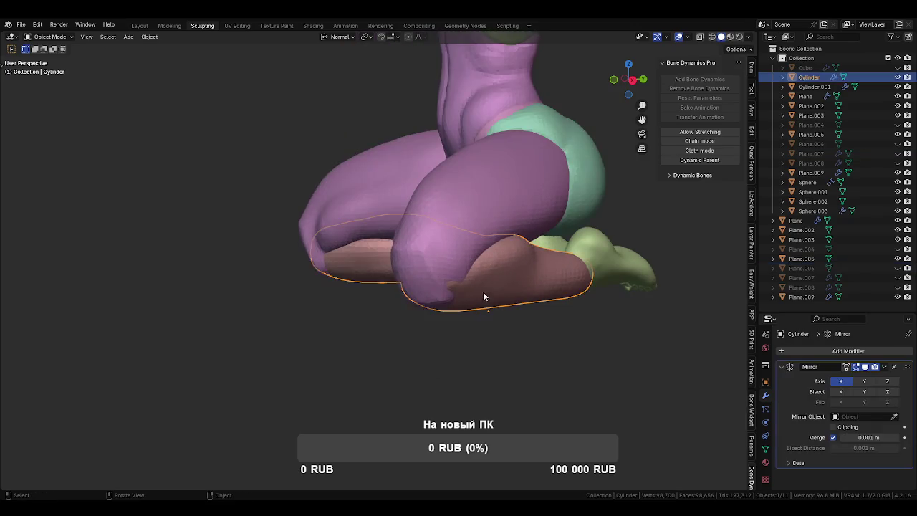
middle_drag(483, 291, 432, 293)
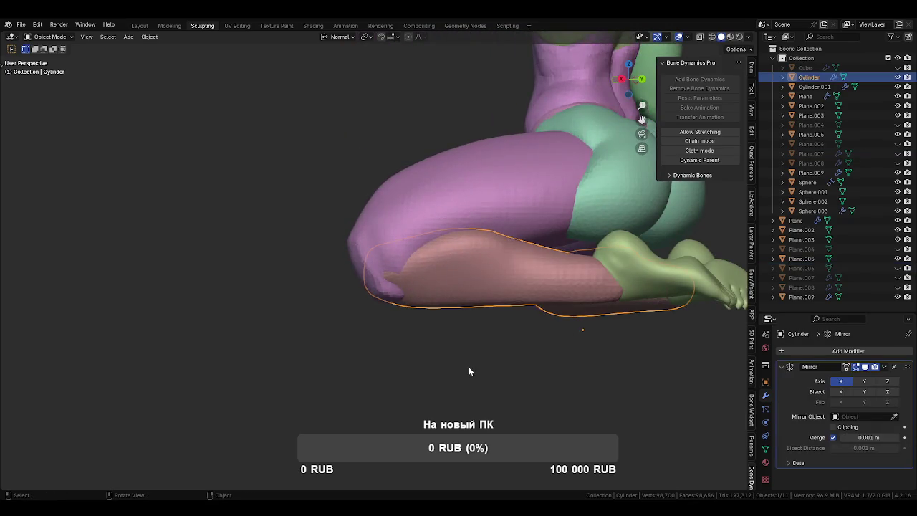
mouse_move(444, 268)
middle_down()
mouse_move(351, 327)
mouse_move(455, 332)
middle_up()
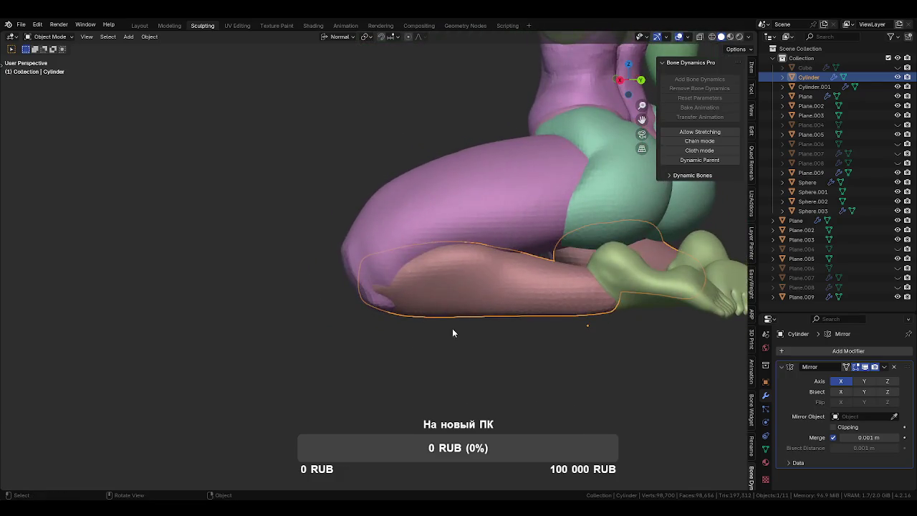
key(ctrl+Tab)
middle_drag(420, 400, 425, 348)
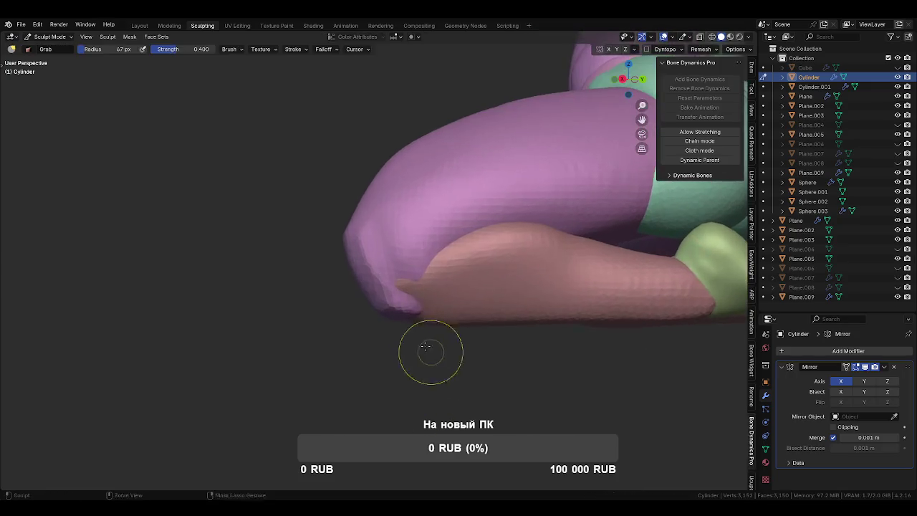
- Frame the knee, shrink the brush to 81 px, and cycle through the Paint and Pinch brushes
scroll(440, 327, up, 2)
shift+middle_drag(429, 304, 398, 302)
key(bracketleft)
key(bracketleft)
key(bracketleft)
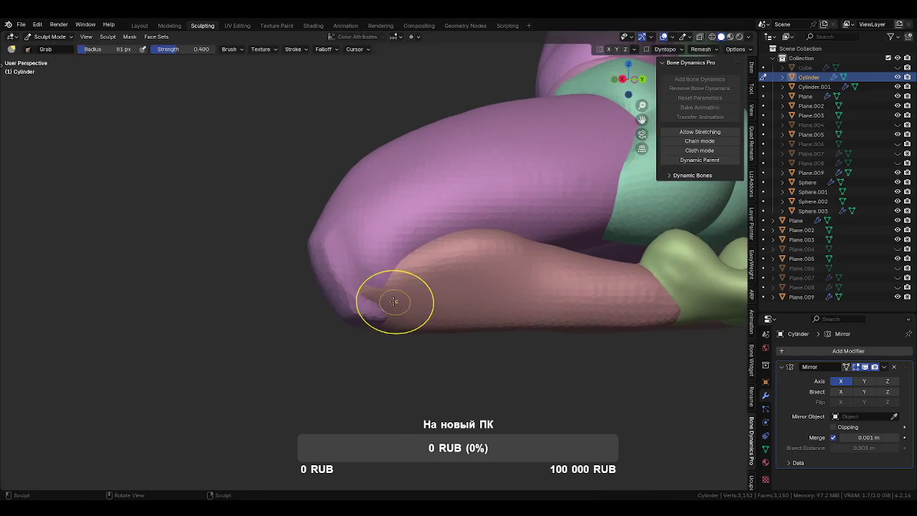
key(shift+space)
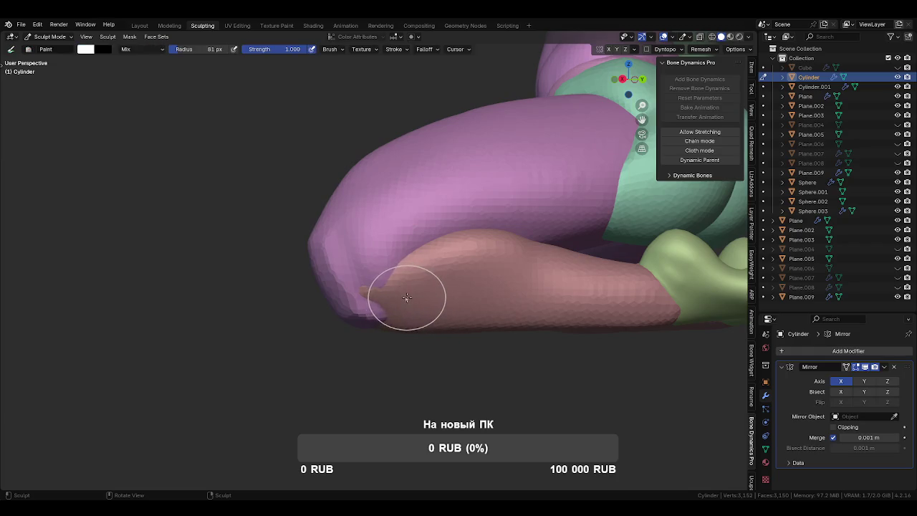
key(p)
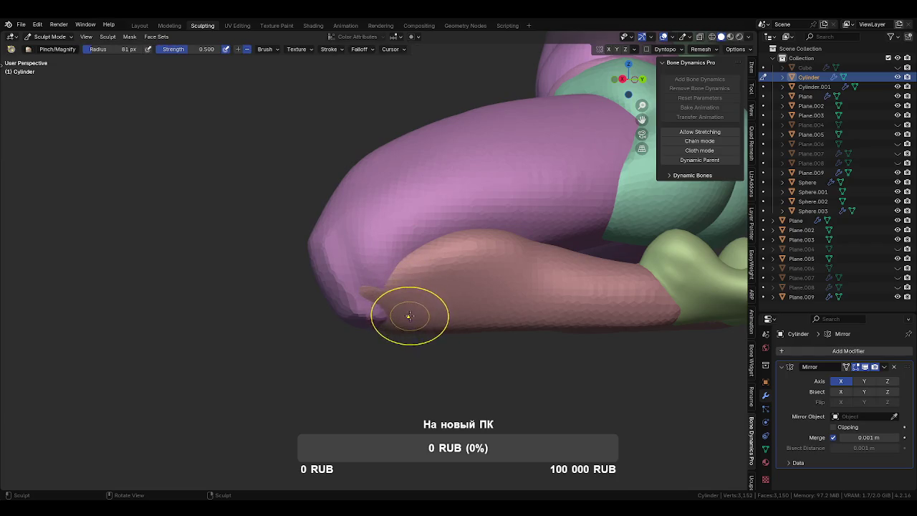
- Crease the shin surface near the knee, then enlarge the brush to 113 px
key(shift+c)
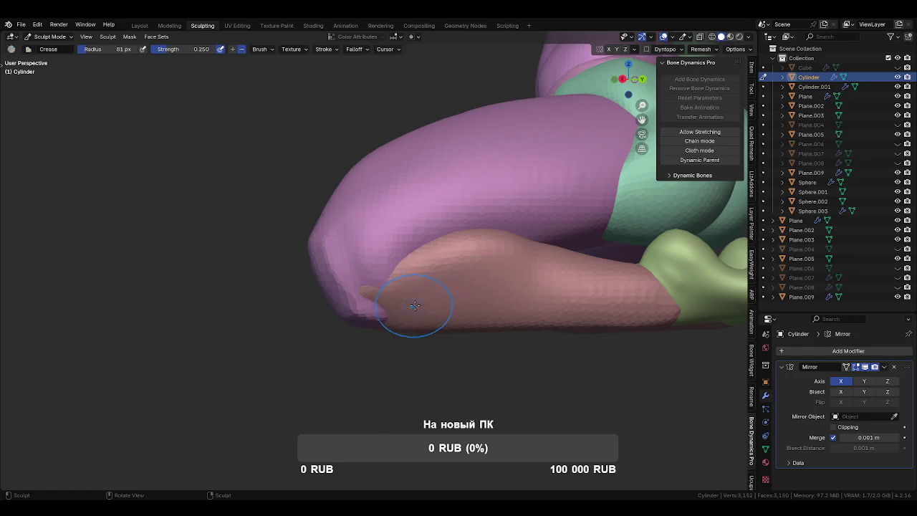
middle_drag(414, 306, 410, 280)
drag(398, 288, 475, 280)
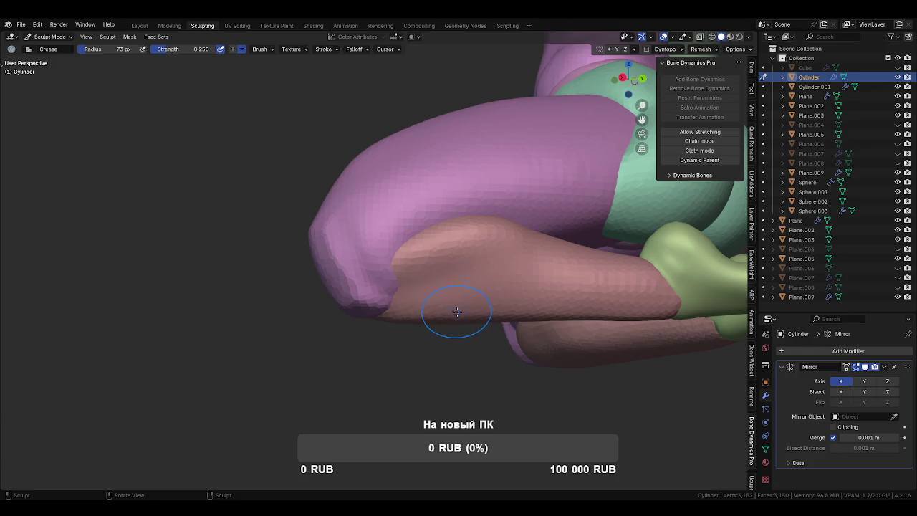
mouse_move(387, 288)
middle_down()
mouse_move(420, 327)
mouse_move(426, 369)
mouse_move(444, 314)
middle_up()
key(f)
click(444, 352)
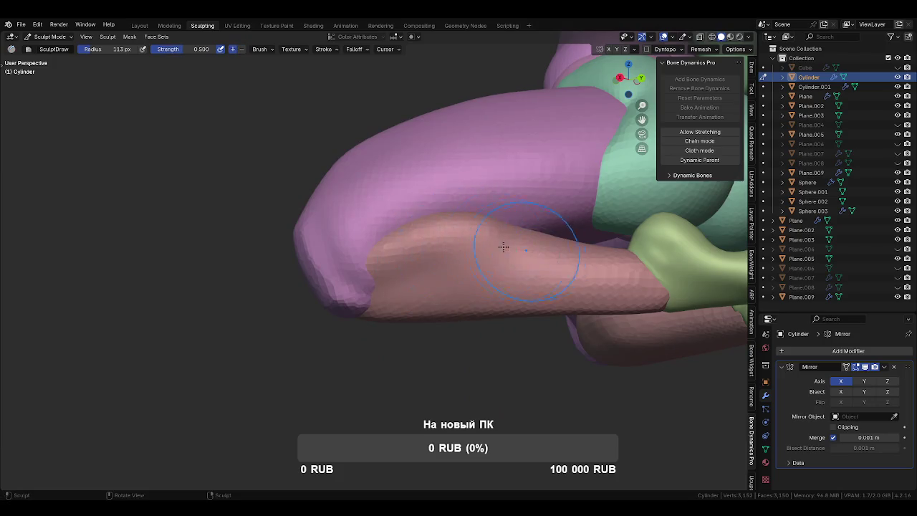
key(shift+space)
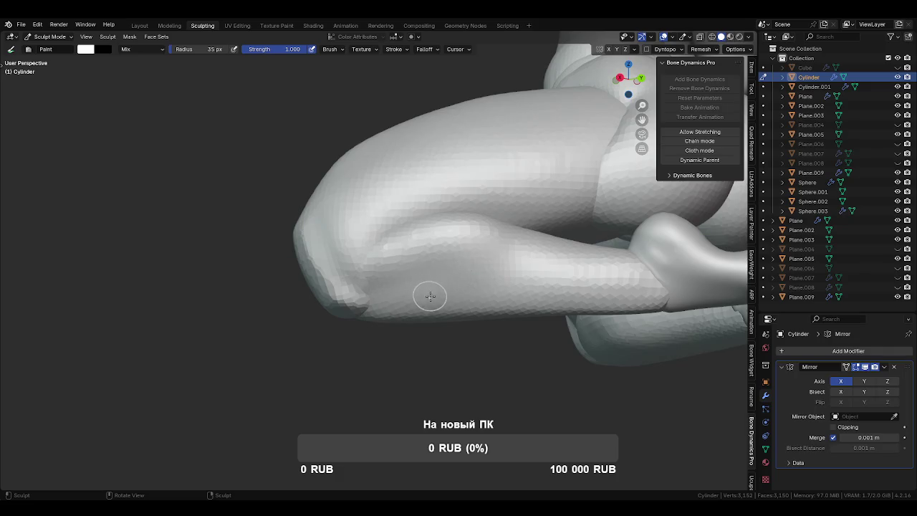
- Undo the last stroke and set the viewport shading colour to Random
key(ctrl+z)
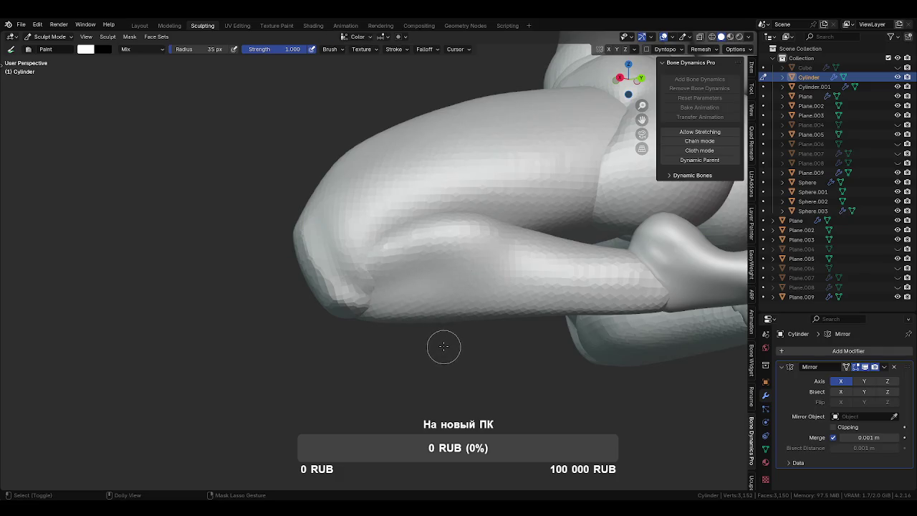
click(751, 40)
click(748, 172)
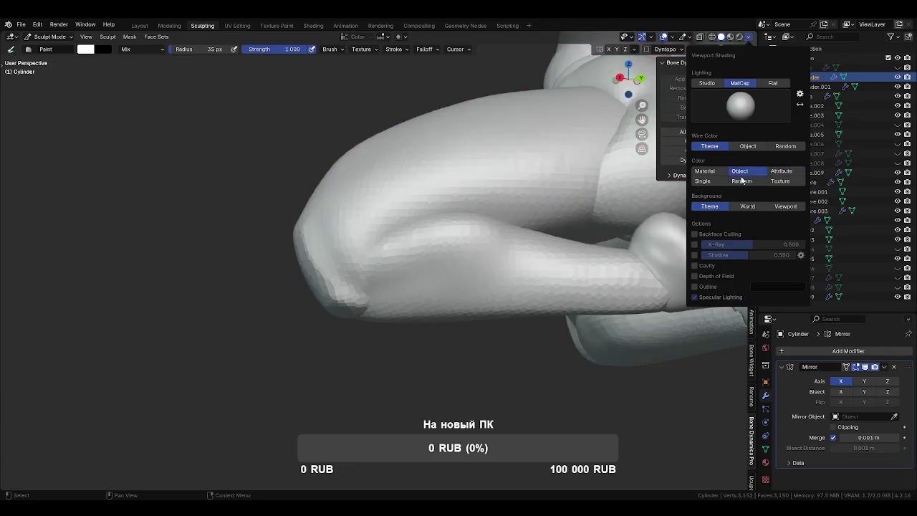
click(751, 39)
click(741, 177)
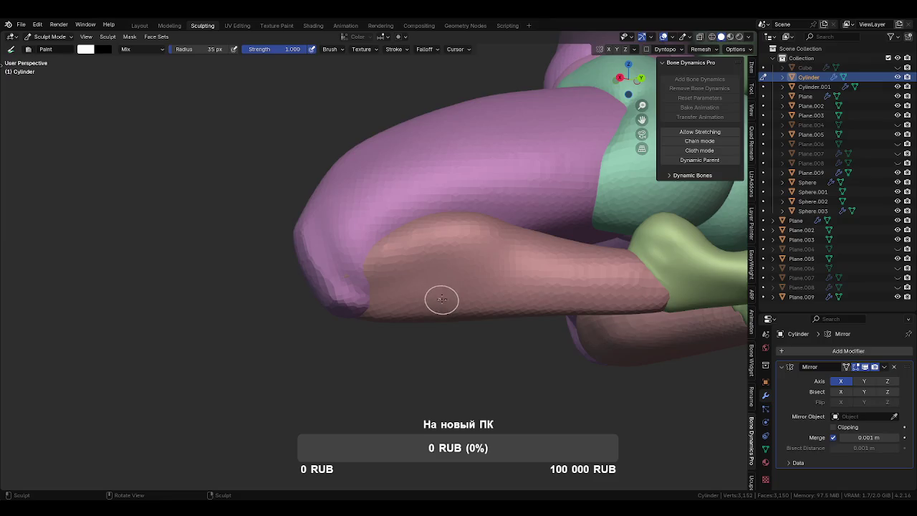
- Refine the shin's knee end with a 92 px Crease brush
key(shift+c)
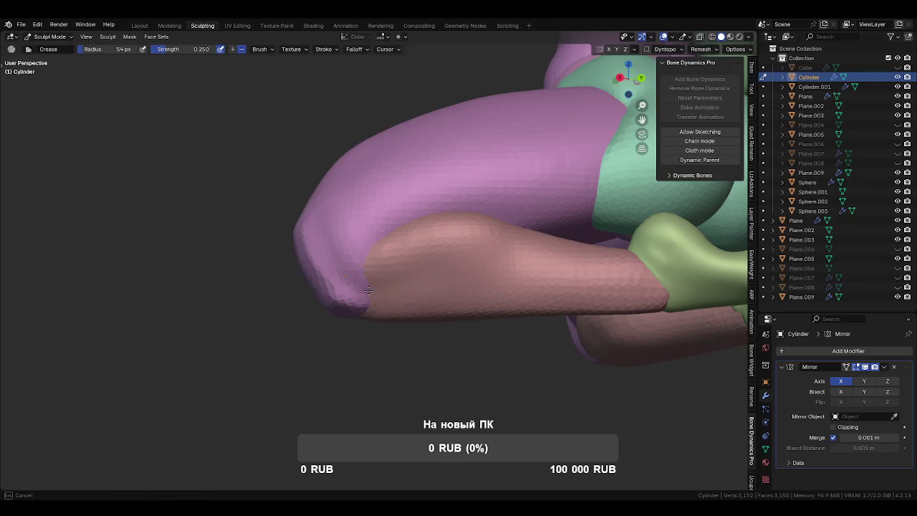
mouse_move(545, 254)
middle_down()
mouse_move(439, 328)
mouse_move(405, 284)
middle_up()
middle_drag(533, 249, 471, 242)
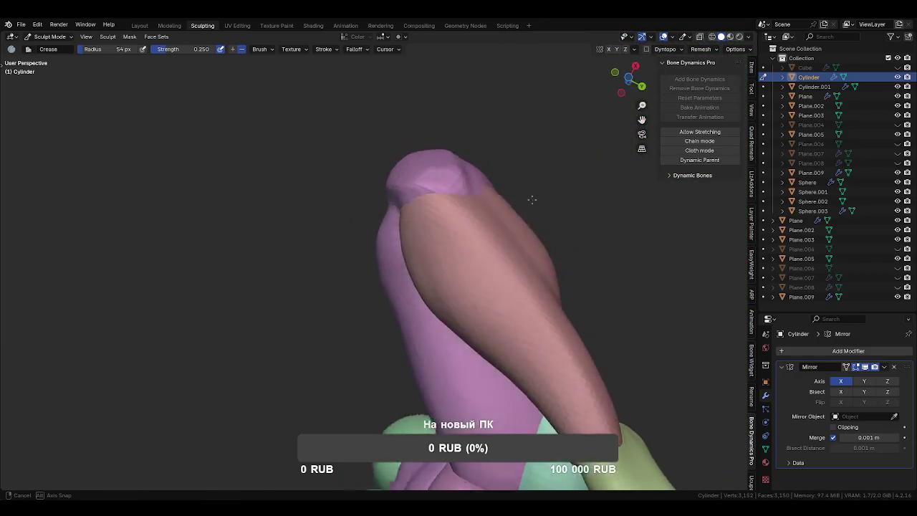
key(f)
click(485, 283)
mouse_move(486, 283)
middle_down()
mouse_move(481, 266)
mouse_move(389, 328)
middle_up()
- Switch to a 115 px Grab brush on the Cylinder.001 thigh
key(g)
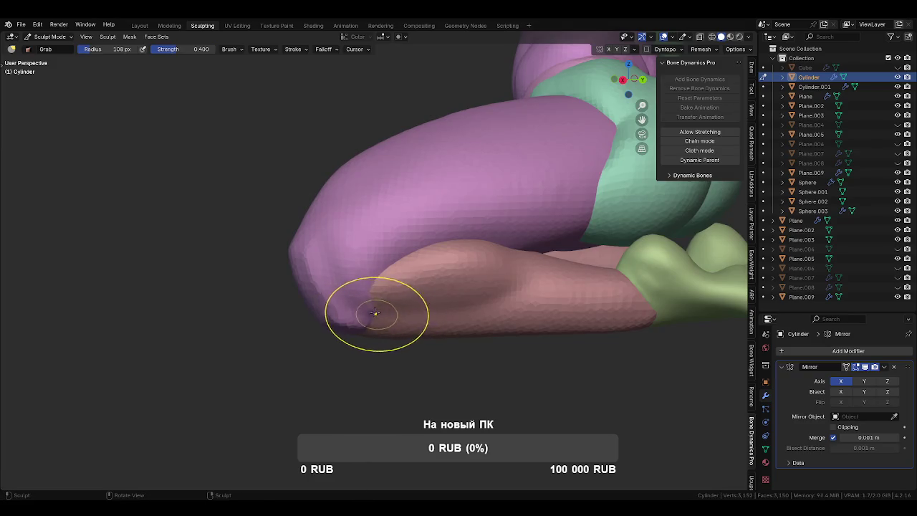
key(alt+q)
key(f)
click(377, 296)
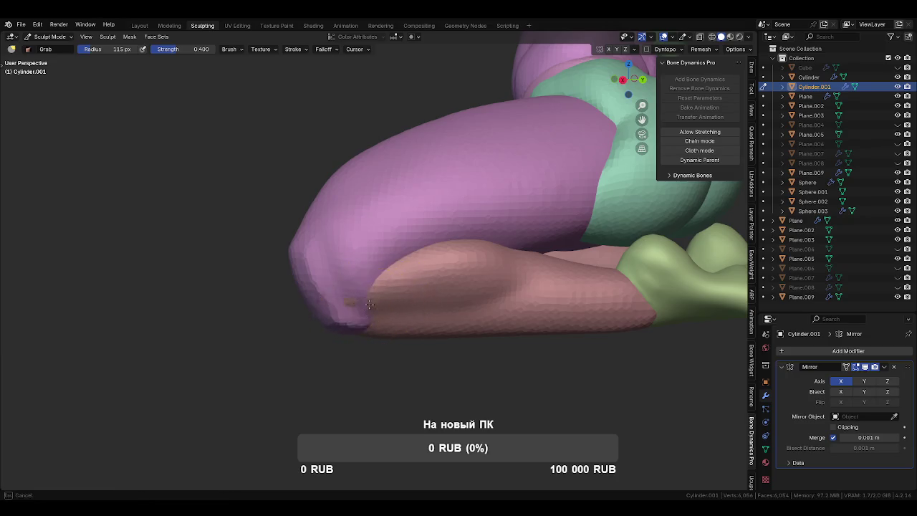
- View the Cylinder.001 thigh from below and set the Grab brush to 82 px
middle_drag(368, 308, 374, 324)
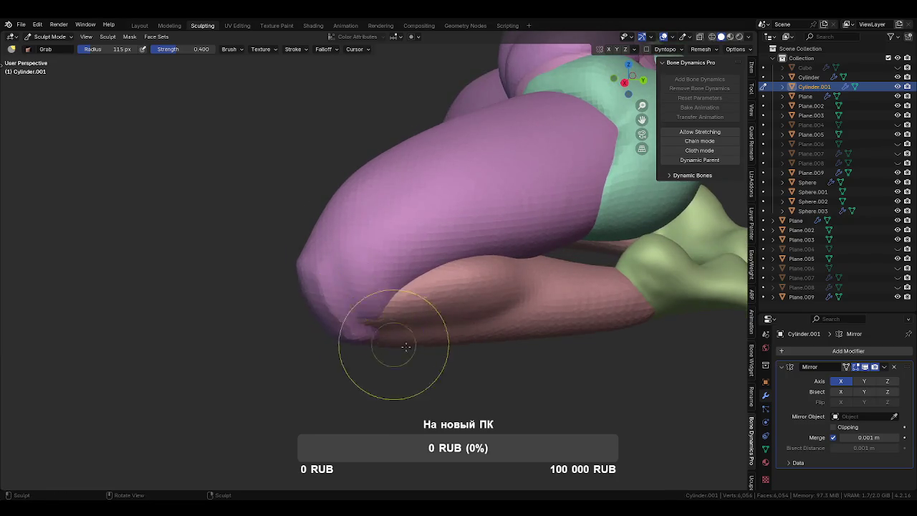
middle_drag(385, 397, 403, 399)
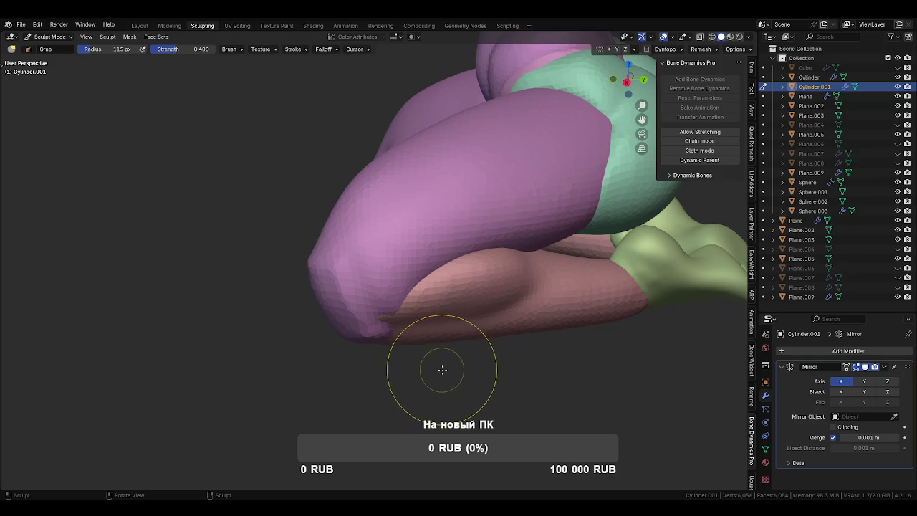
mouse_move(433, 351)
middle_down()
mouse_move(485, 301)
mouse_move(442, 273)
mouse_move(488, 296)
mouse_move(443, 370)
mouse_move(471, 266)
mouse_move(445, 297)
mouse_move(433, 285)
middle_up()
click(434, 285)
middle_drag(409, 215, 454, 250)
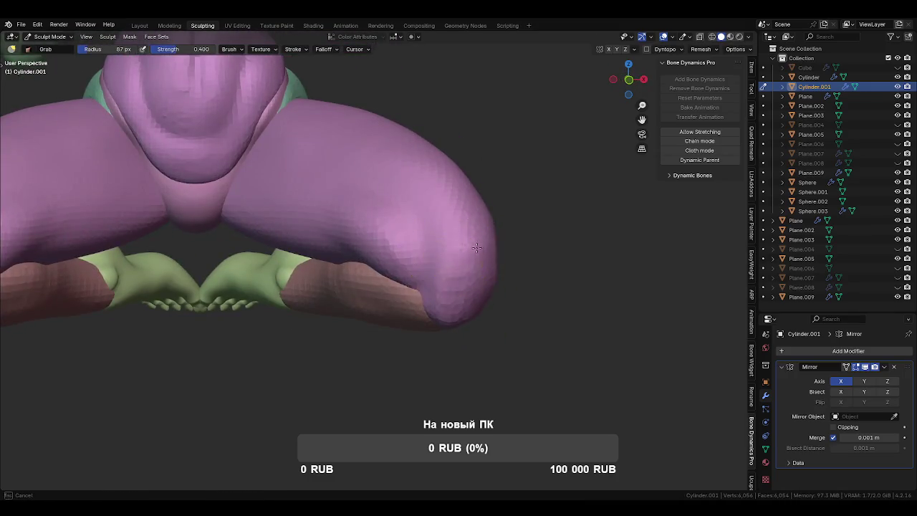
mouse_move(491, 342)
middle_down()
mouse_move(447, 281)
mouse_move(444, 230)
mouse_move(497, 286)
middle_up()
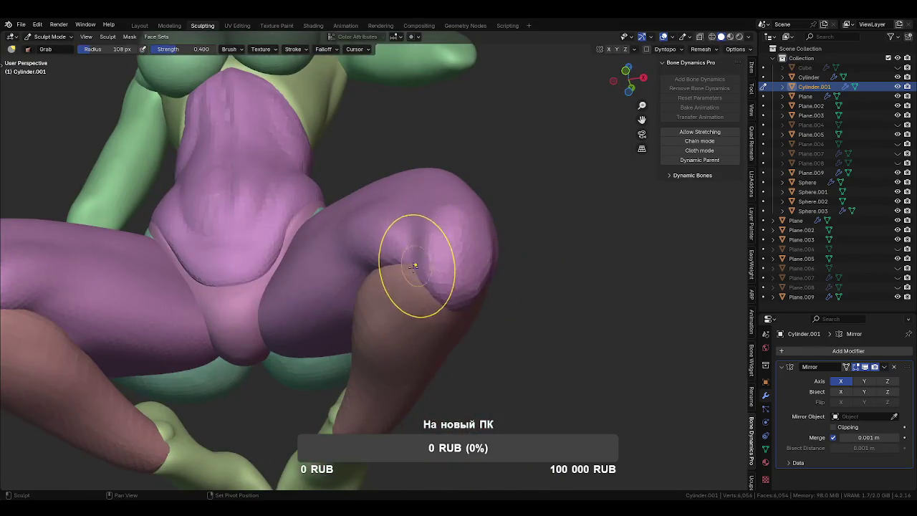
mouse_move(413, 304)
middle_down()
mouse_move(423, 304)
mouse_move(403, 365)
middle_up()
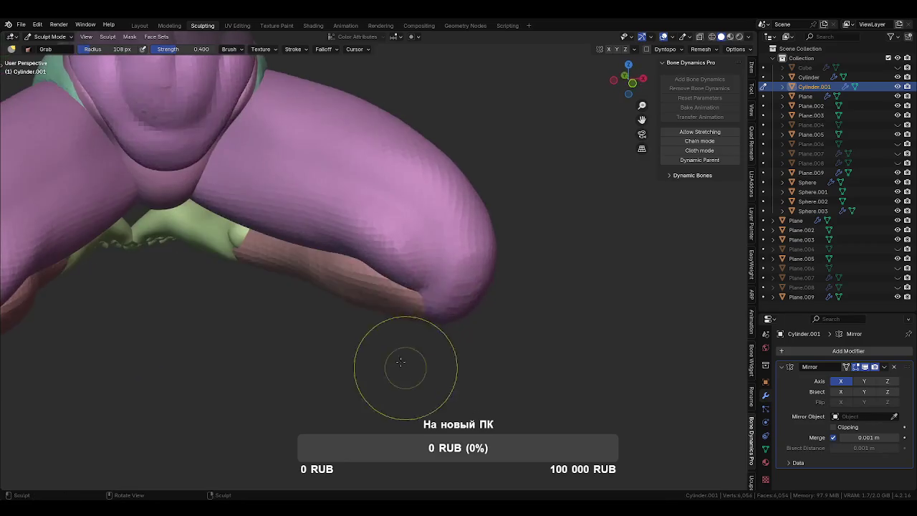
- Pull the thigh's lower tip down and reshape it at the knee, then set radius to 129 px
mouse_move(420, 317)
mouse_down()
mouse_move(433, 334)
mouse_move(420, 323)
mouse_move(441, 262)
mouse_up()
mouse_move(440, 262)
middle_down()
mouse_move(467, 157)
mouse_move(405, 286)
middle_up()
key(f)
click(410, 286)
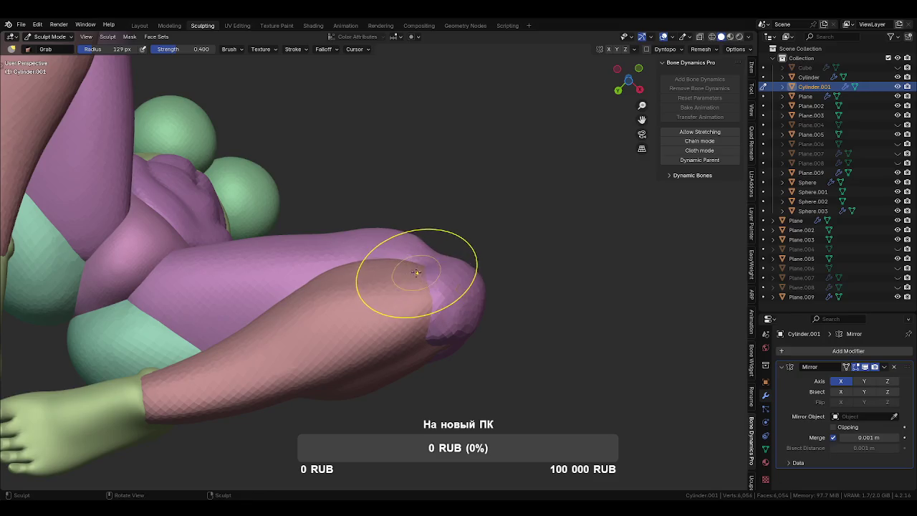
- On the Cylinder shin, pull the lower leg end outward and enlarge the brush to 152 px
key(alt+q)
mouse_move(457, 289)
middle_down()
mouse_move(328, 358)
mouse_move(426, 326)
mouse_move(432, 384)
middle_up()
middle_drag(416, 349, 439, 410)
drag(439, 411, 465, 470)
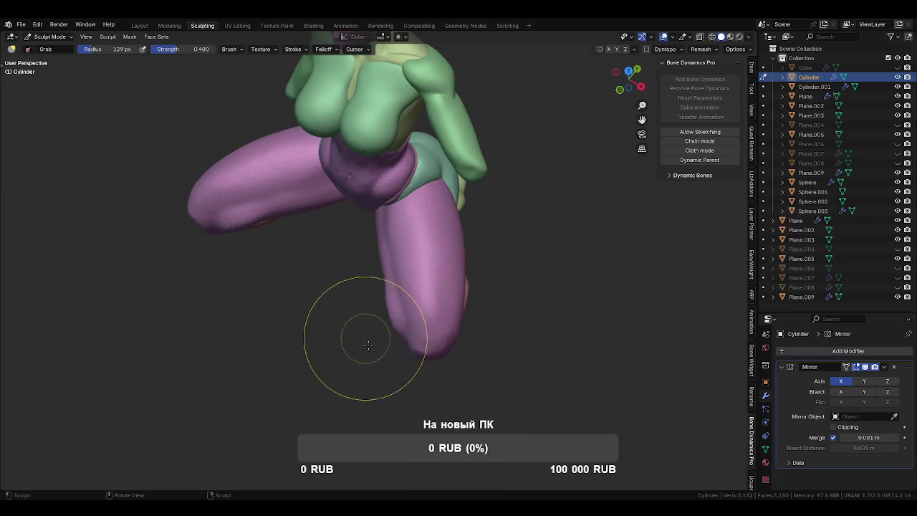
mouse_move(430, 389)
middle_down()
mouse_move(399, 379)
mouse_move(400, 319)
mouse_move(368, 225)
middle_up()
key(f)
click(369, 242)
- Back on Cylinder.001, reshape the thigh end near the crotch crease
scroll(392, 239, up, 2)
key(alt+q)
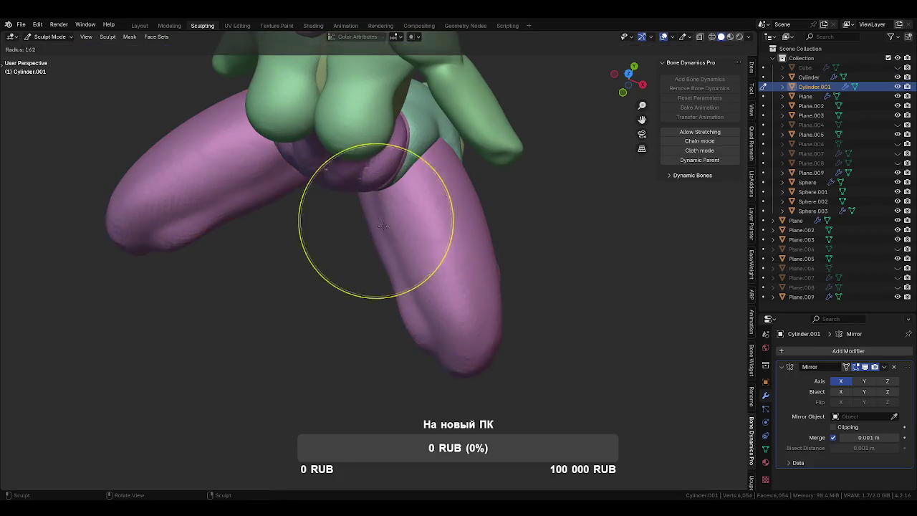
mouse_move(392, 215)
mouse_down()
mouse_move(418, 280)
mouse_move(392, 206)
mouse_up()
middle_drag(392, 206, 372, 301)
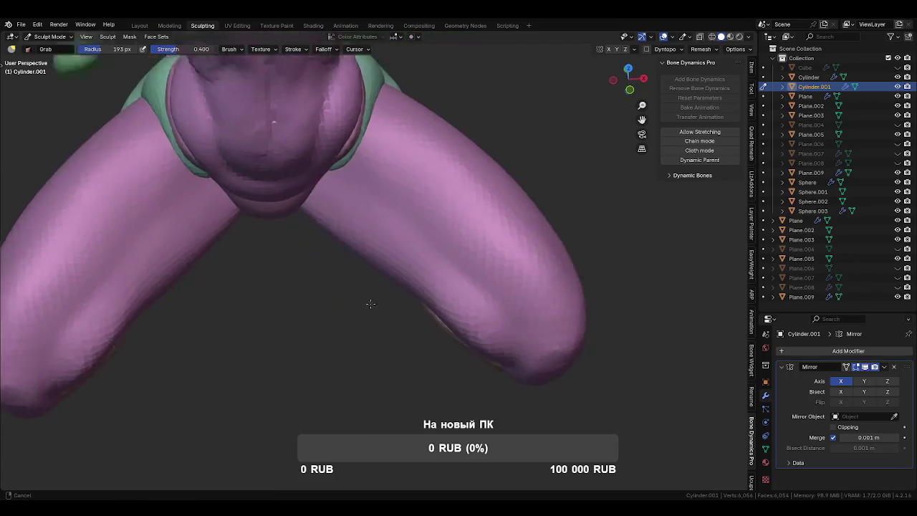
scroll(350, 244, up, 2)
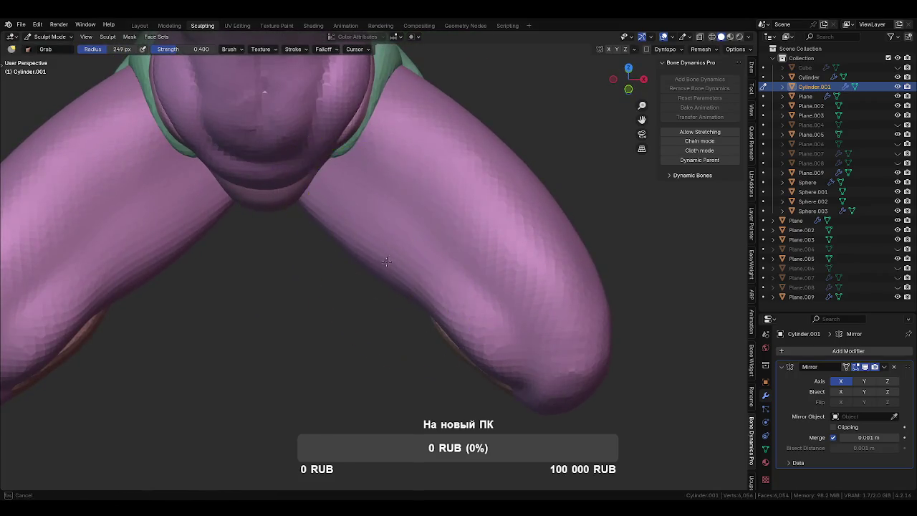
mouse_move(389, 266)
middle_down()
mouse_move(381, 287)
mouse_move(379, 266)
mouse_move(400, 255)
middle_up()
middle_drag(364, 322, 375, 277)
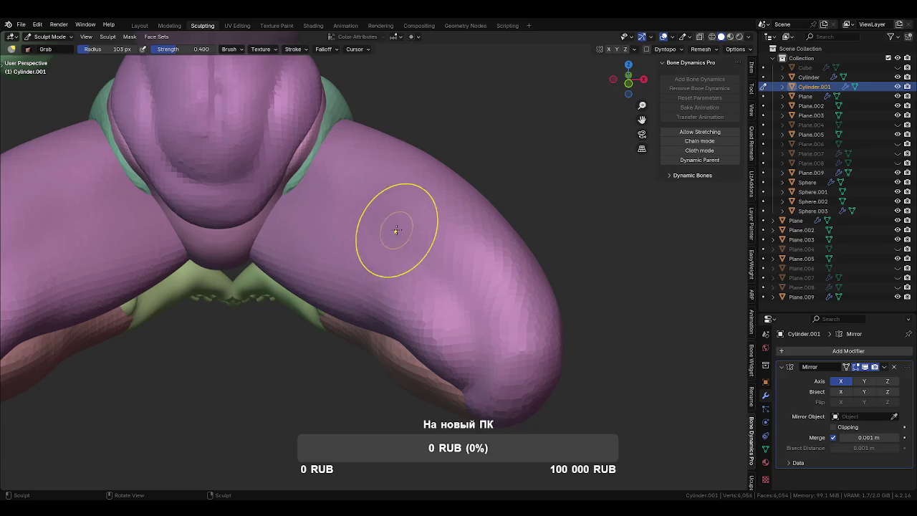
- Set a 147 px brush and orbit around the legs, briefly sculpting the Sphere object
key(f)
click(338, 185)
middle_drag(338, 185, 408, 231)
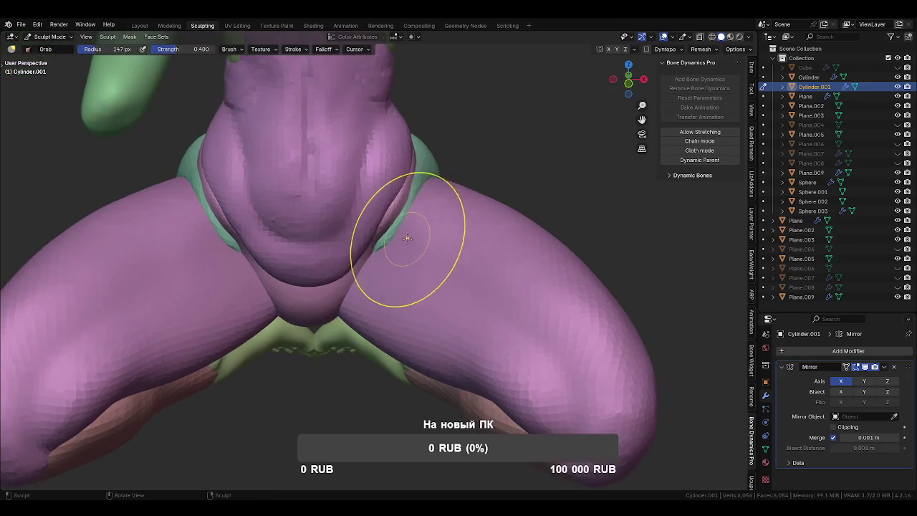
mouse_move(389, 280)
middle_down()
mouse_move(388, 221)
mouse_move(448, 216)
middle_up()
key(alt+q)
mouse_move(404, 240)
middle_down()
mouse_move(461, 275)
mouse_move(379, 215)
mouse_move(369, 241)
middle_up()
- Return to the Cylinder.001 thigh with a 187 px brush, viewing the legs from the front and side
key(alt+q)
key(f)
click(338, 256)
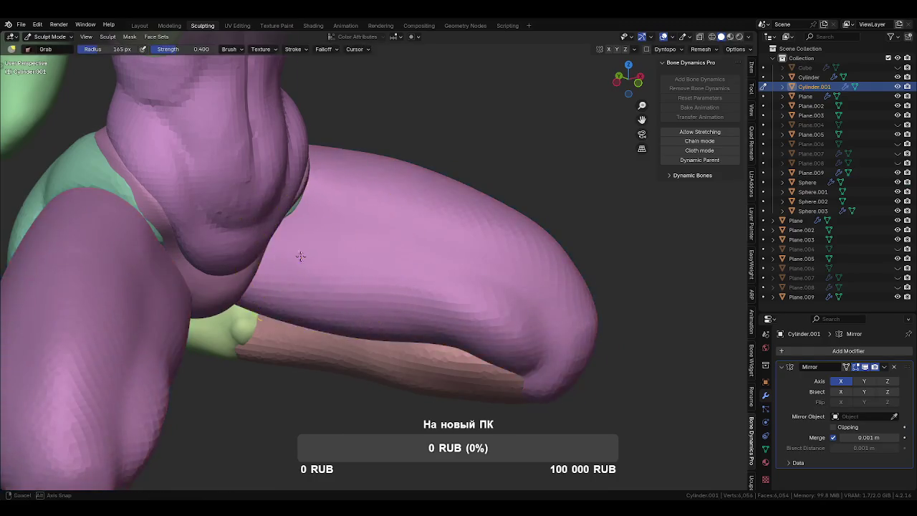
middle_drag(303, 256, 328, 241)
mouse_move(308, 279)
middle_down()
mouse_move(332, 257)
mouse_move(309, 283)
mouse_move(354, 253)
middle_up()
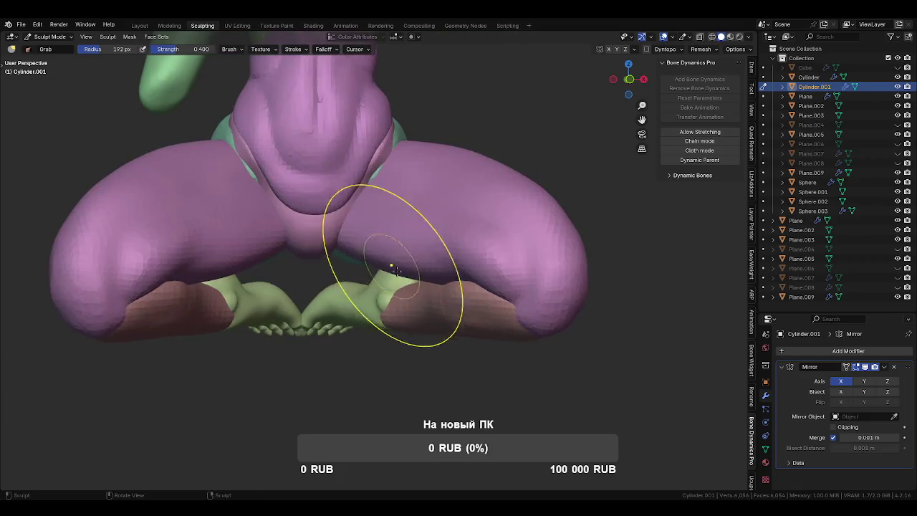
middle_drag(422, 266, 421, 228)
- Reshape the knee with Grab, resizing the brush to 136 px and then 154 px
key(f)
click(421, 229)
middle_drag(423, 301, 456, 248)
middle_drag(445, 282, 436, 184)
key(f)
click(494, 245)
middle_drag(494, 244, 487, 241)
drag(488, 241, 481, 233)
middle_drag(481, 234, 431, 171)
- Size the Crease brush to 93 px, then build up Clay Strips strokes on the leg
key(shift+c)
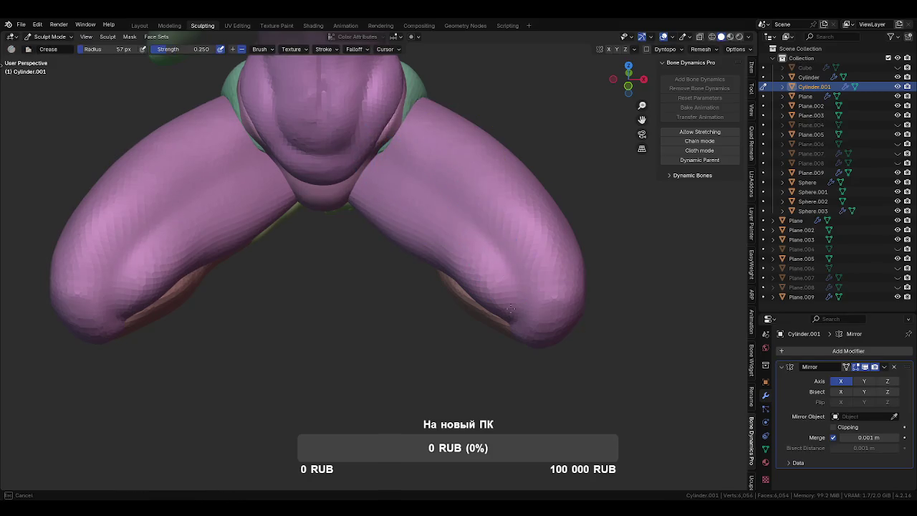
mouse_move(500, 310)
middle_down()
mouse_move(448, 231)
mouse_move(471, 266)
mouse_move(420, 304)
middle_up()
key(f)
click(434, 286)
key(c)
drag(435, 266, 437, 287)
mouse_move(441, 285)
middle_down()
mouse_move(450, 351)
mouse_move(440, 308)
middle_up()
- Deepen the crease behind the knee with the Draw brush, narrowing it from 92 px to 61 px
key(x)
key(f)
click(459, 337)
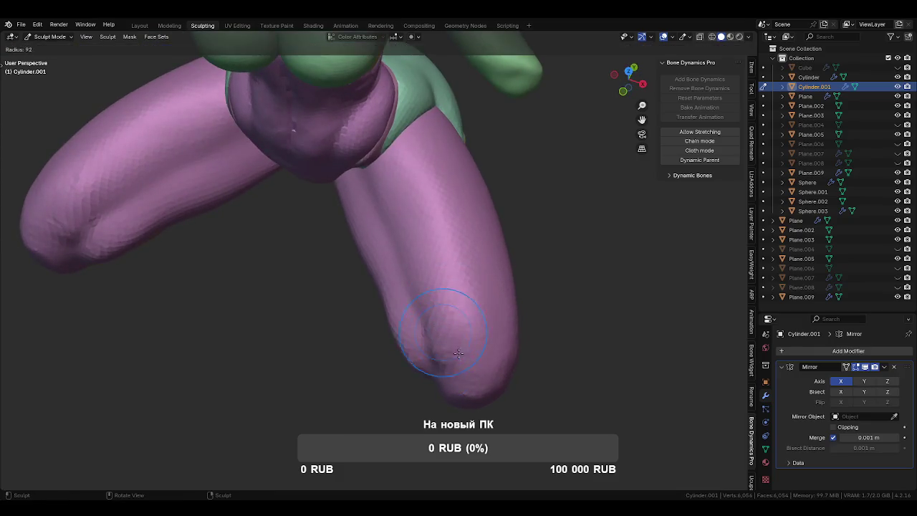
middle_drag(459, 337, 455, 337)
drag(442, 310, 439, 280)
key(f)
click(440, 292)
middle_drag(440, 292, 420, 281)
key(f)
click(420, 317)
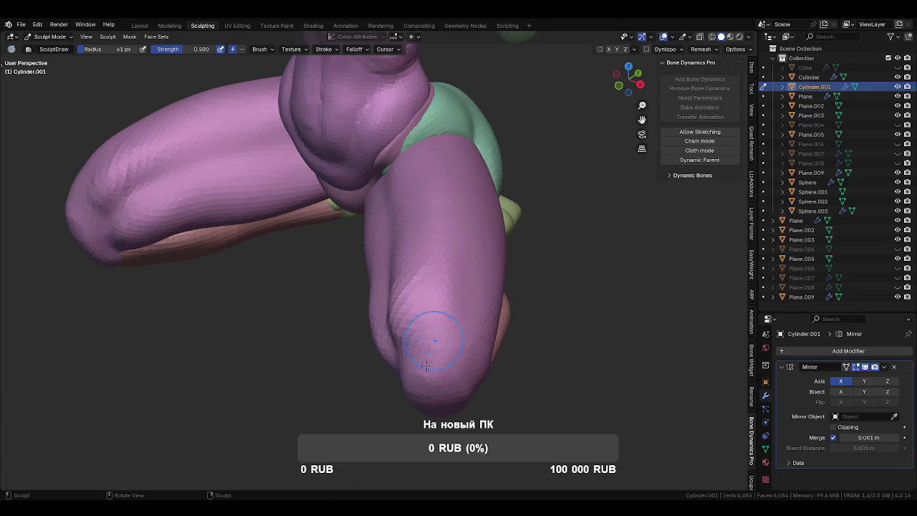
- Make the Cylinder shin the sculpt target with a 67 px brush, orbit the figure, and choose Grab
middle_drag(434, 379, 450, 288)
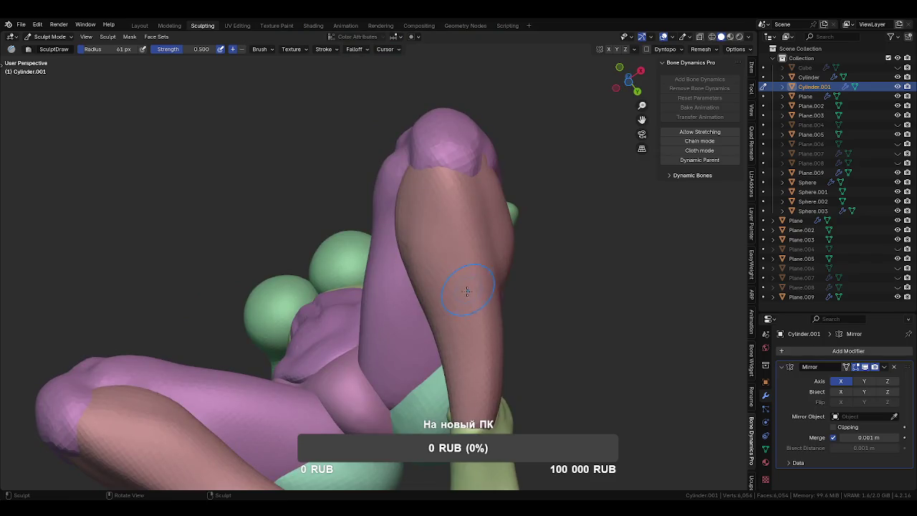
key(alt+q)
shift+middle_drag(474, 306, 455, 344)
key(f)
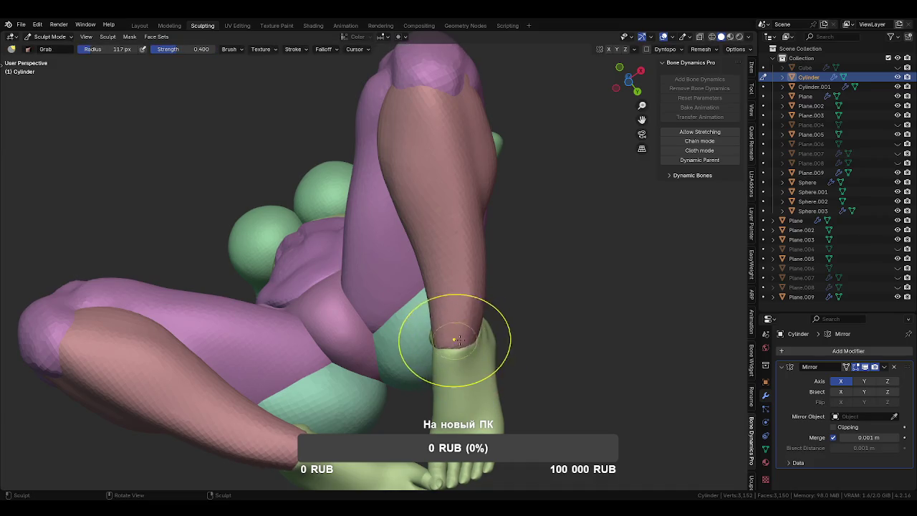
click(422, 296)
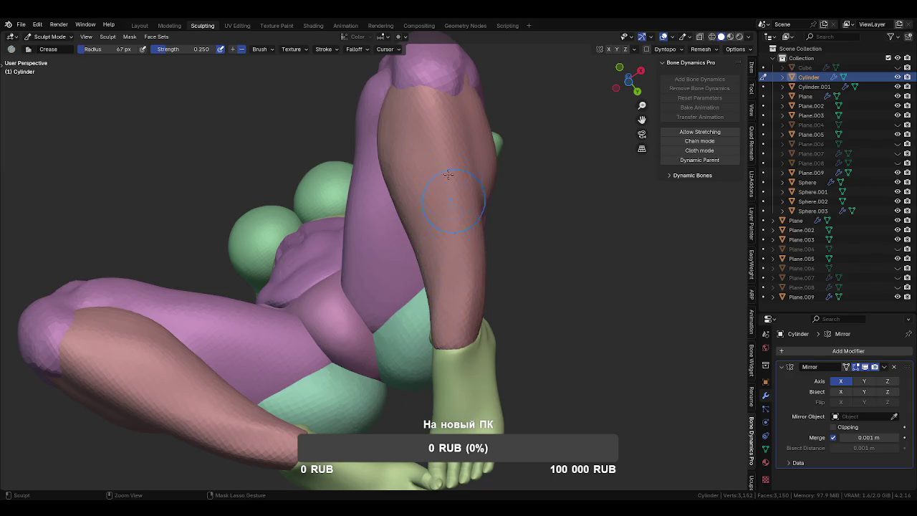
middle_drag(467, 266, 481, 208)
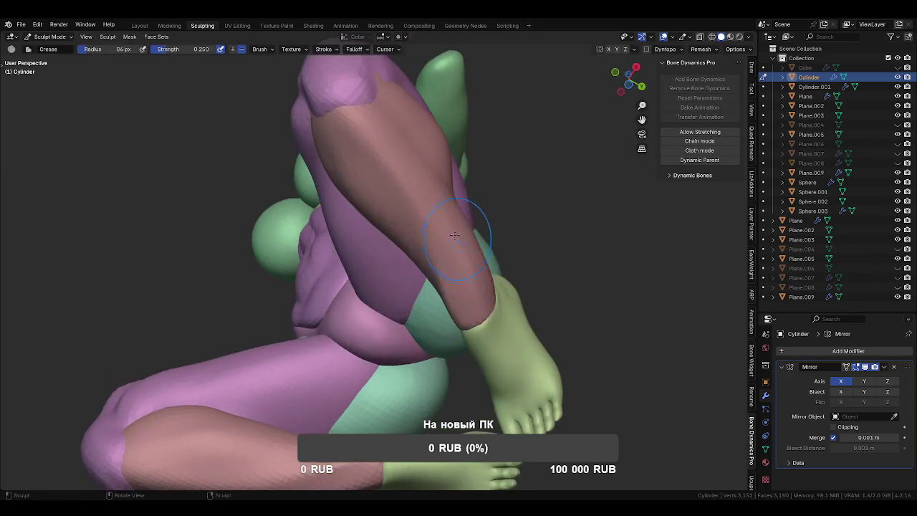
middle_drag(492, 306, 309, 276)
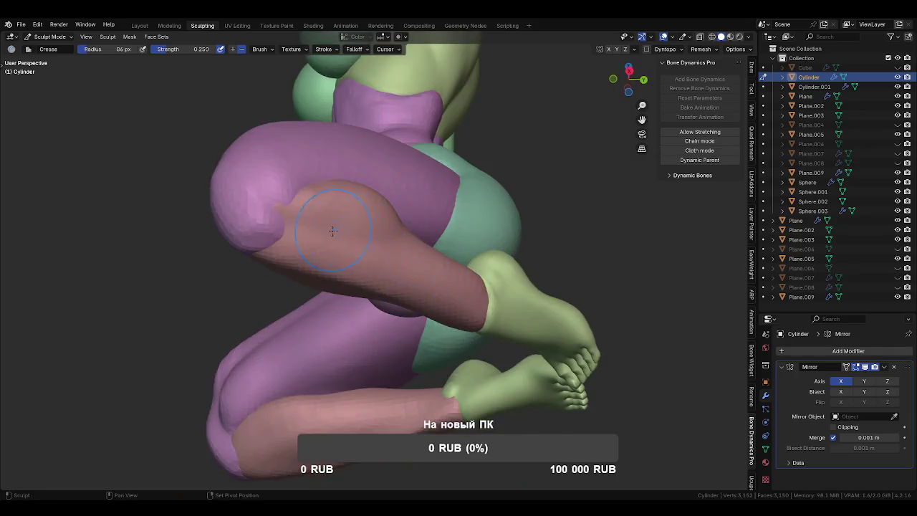
mouse_move(409, 306)
middle_down()
mouse_move(492, 286)
mouse_move(473, 316)
mouse_move(487, 184)
middle_up()
key(g)
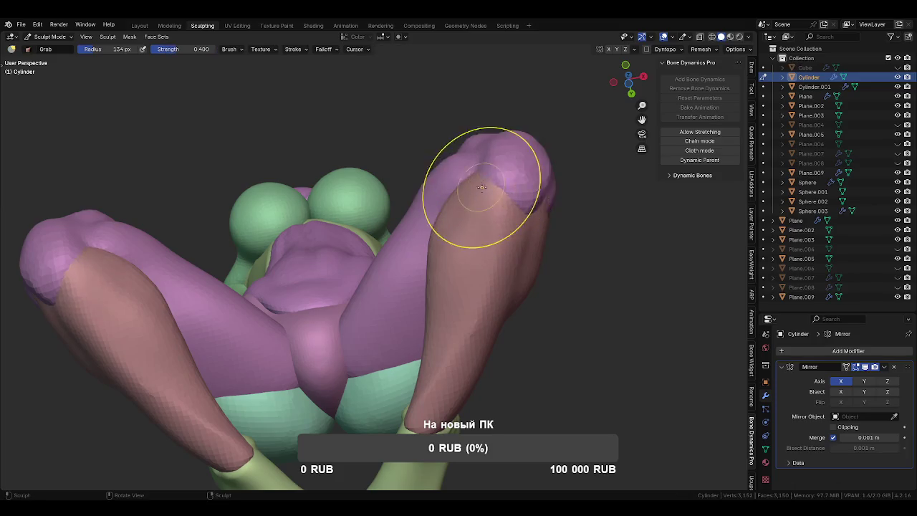
- Add a faint Crease stroke up the shin, then shrink the brush to 22 px
mouse_move(473, 303)
middle_down()
mouse_move(445, 266)
mouse_move(483, 224)
middle_up()
click(436, 260)
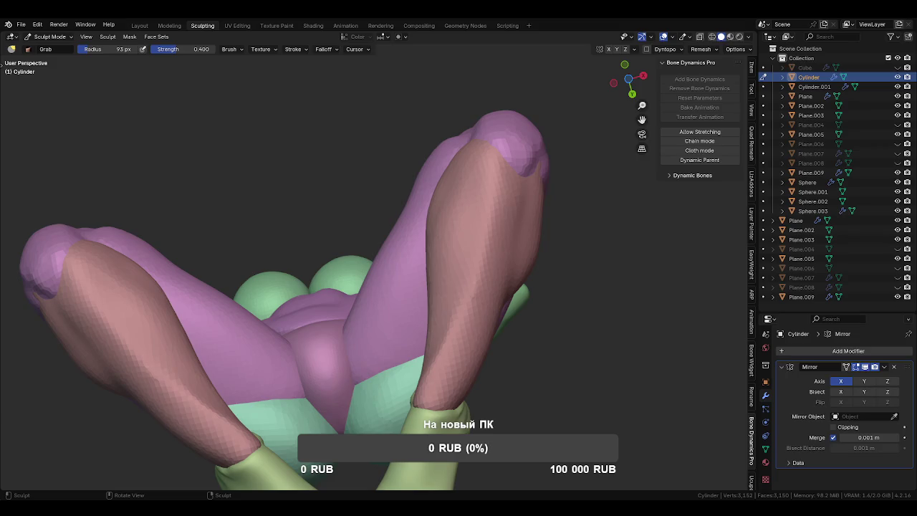
key(shift+c)
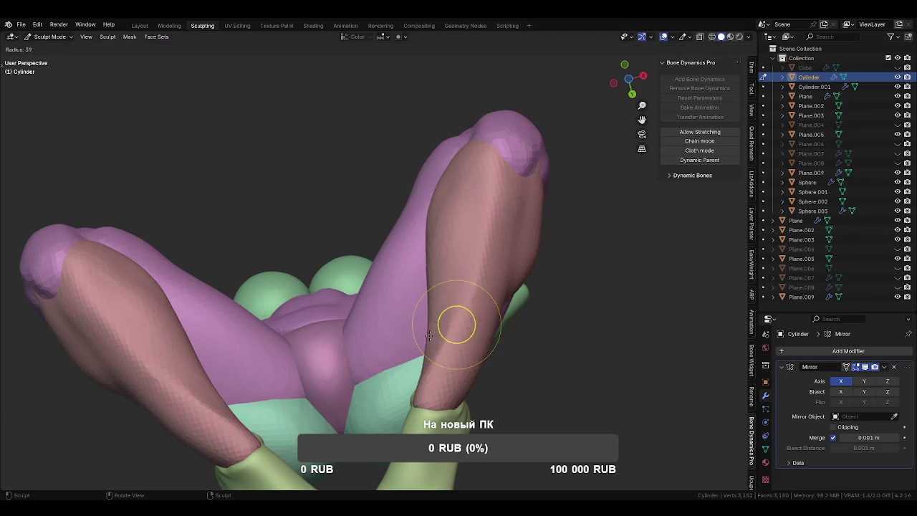
drag(415, 402, 455, 346)
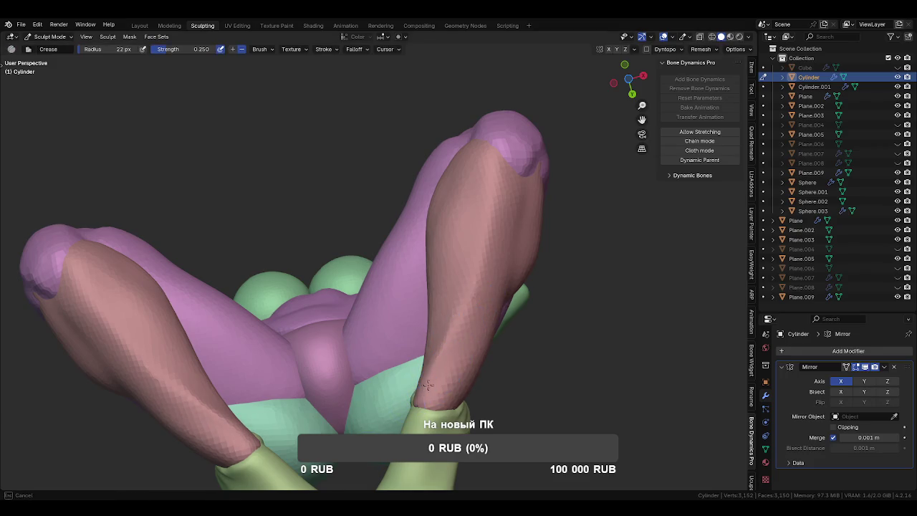
key(f)
click(450, 346)
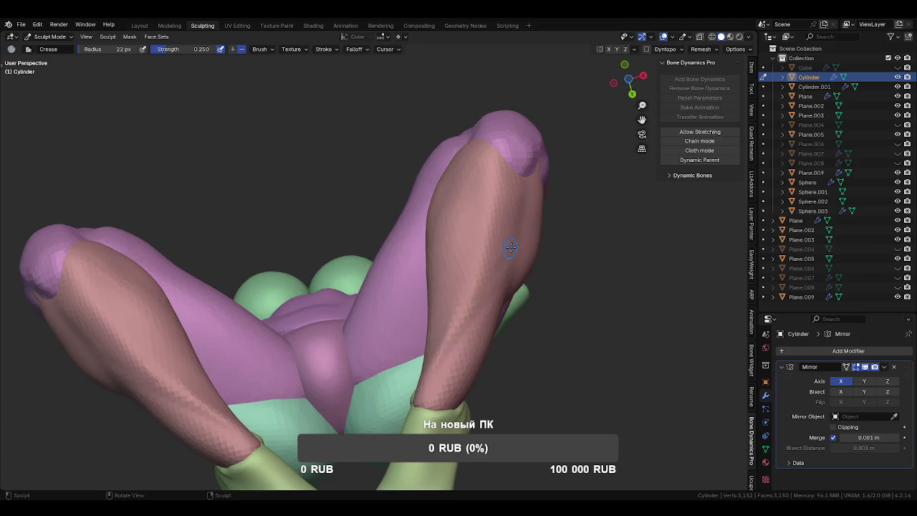
- Orbit around the shin while enlarging the Crease brush to 64 px, then 120 px
middle_drag(454, 331, 480, 343)
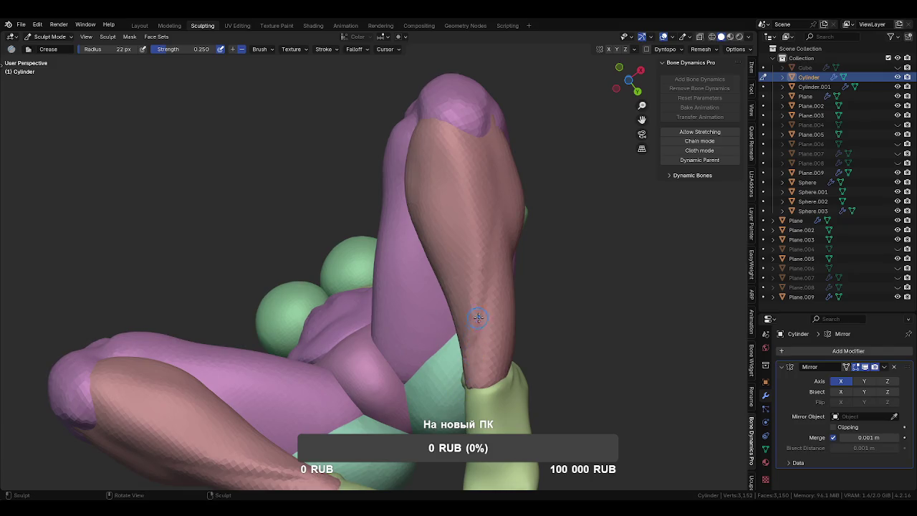
middle_drag(475, 344, 485, 385)
key(f)
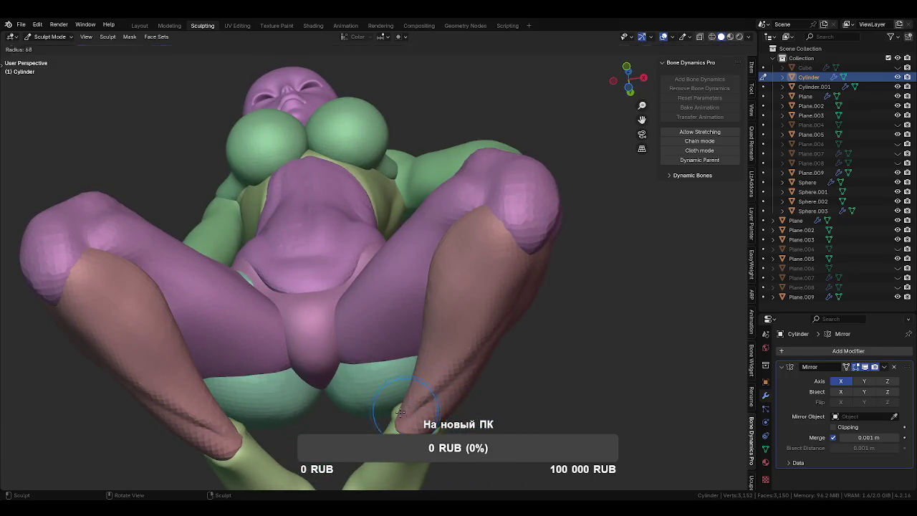
click(466, 333)
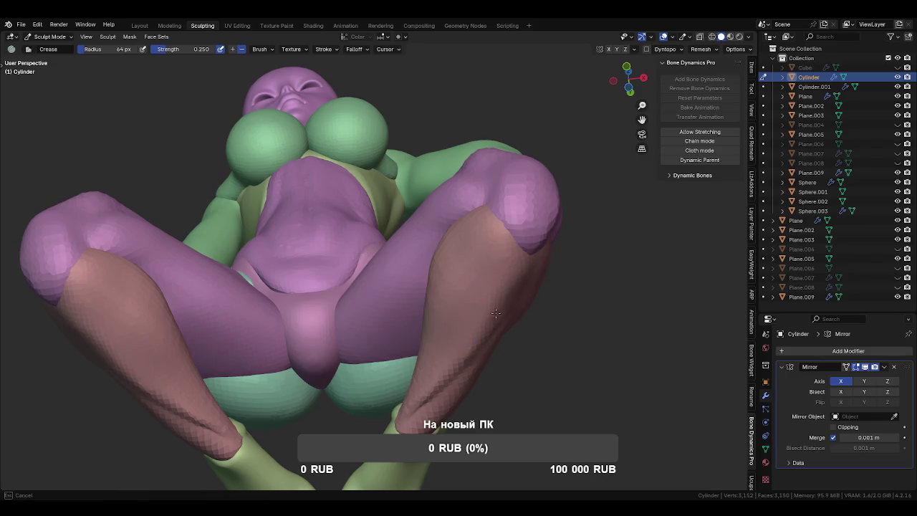
mouse_move(465, 374)
middle_down()
mouse_move(502, 427)
mouse_move(483, 362)
mouse_move(430, 344)
middle_up()
key(f)
click(365, 357)
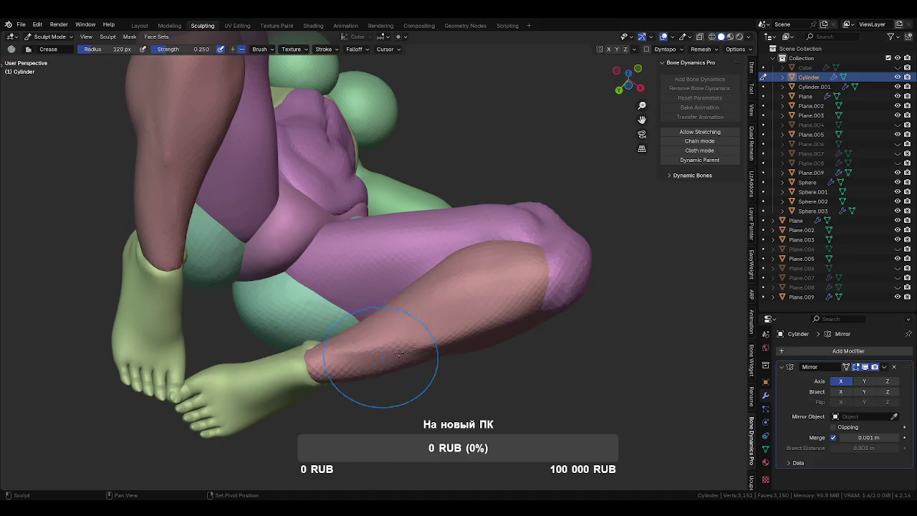
mouse_move(508, 304)
middle_down()
mouse_move(410, 289)
mouse_move(479, 343)
mouse_move(475, 352)
mouse_move(459, 347)
middle_up()
- Switch to the Grab brush and zoom out to frame the bent knee, torso and legs
key(g)
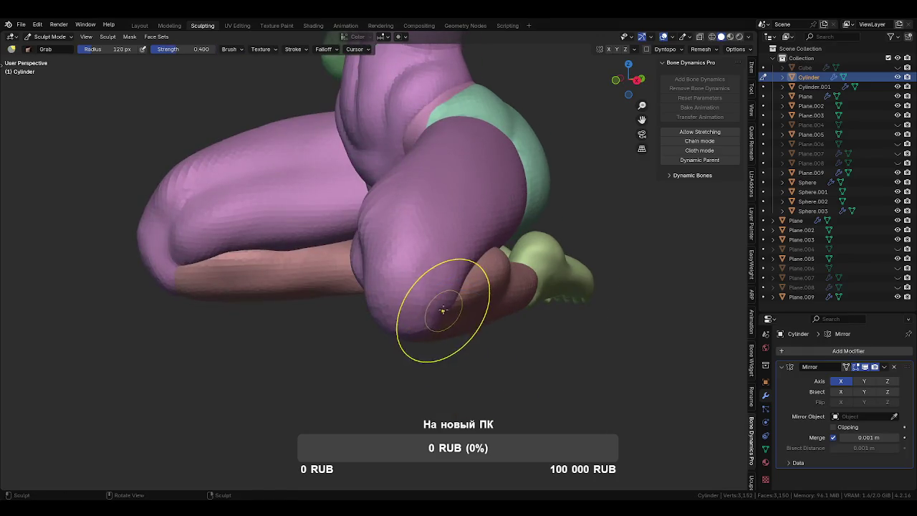
middle_drag(434, 317, 456, 284)
scroll(452, 286, down, 1)
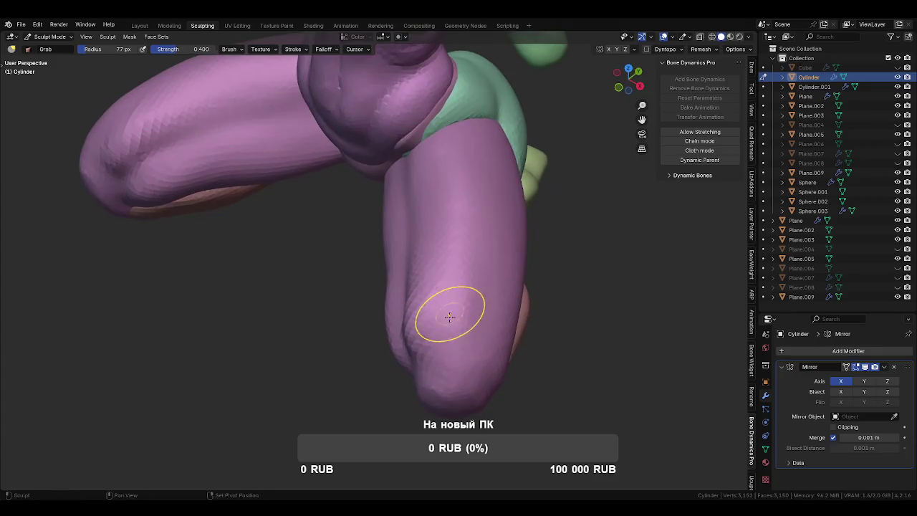
scroll(445, 287, down, 1)
scroll(435, 289, down, 2)
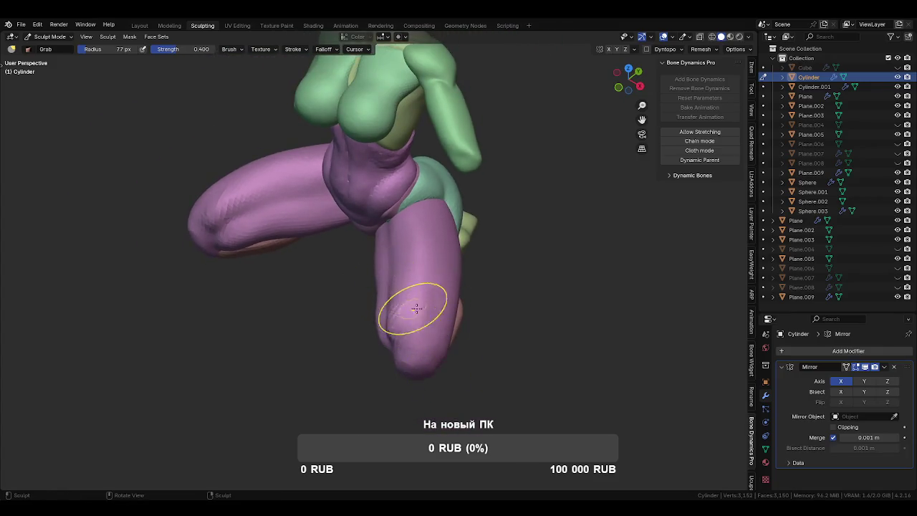
middle_drag(410, 307, 409, 328)
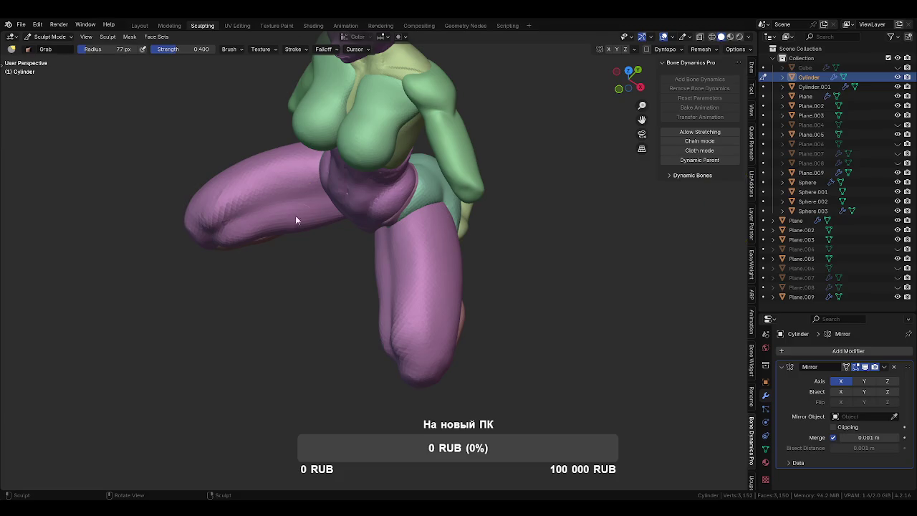
- Switch sculpting to Cylinder.001 and pull the lower leg surface upward with Grab
middle_drag(368, 241, 375, 266)
scroll(374, 265, up, 4)
mouse_move(421, 342)
shift+middle_down()
mouse_move(379, 297)
mouse_move(398, 296)
shift+middle_up()
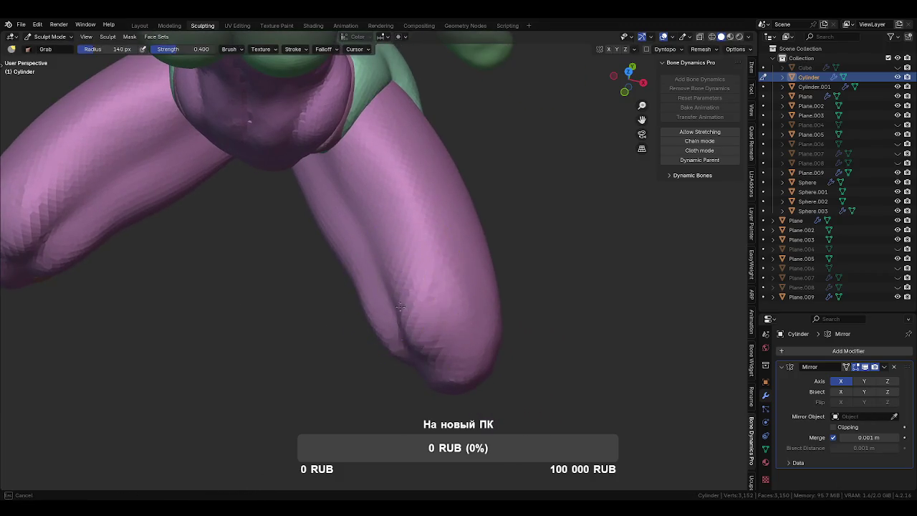
key(alt+q)
drag(410, 321, 357, 184)
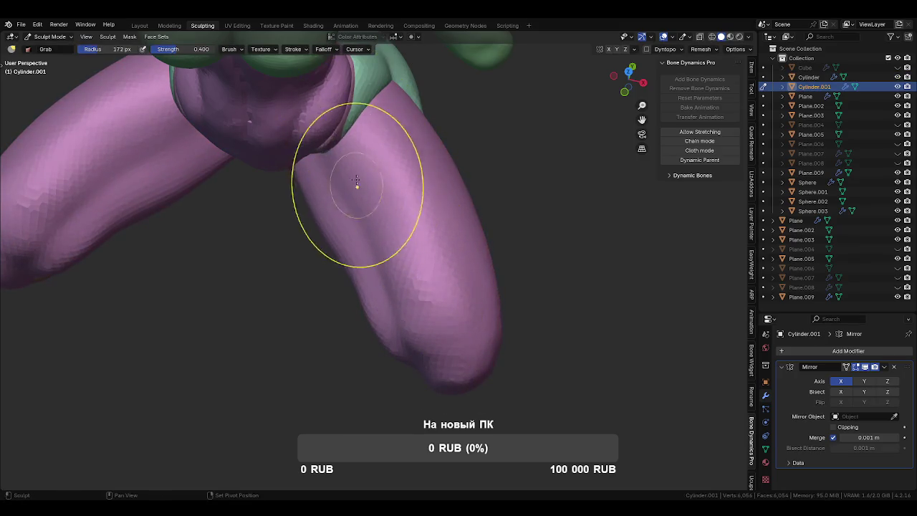
- Carve crease lines along the thigh using the Crease and Clay Strips brushes
key(shift+c)
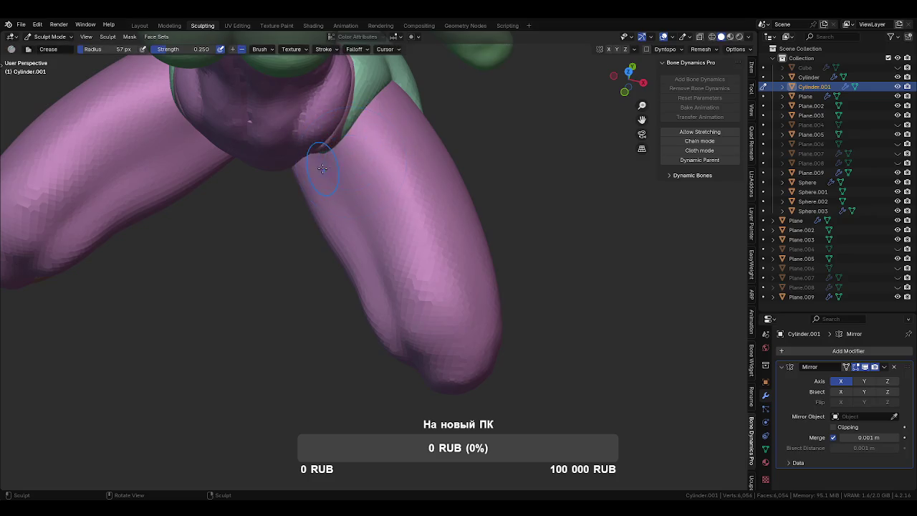
key(c)
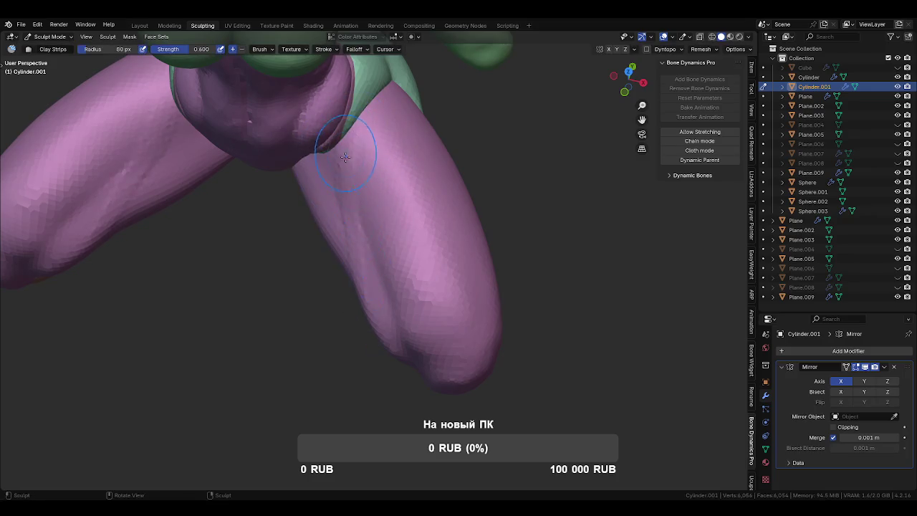
mouse_move(345, 154)
middle_down()
mouse_move(426, 293)
mouse_move(341, 129)
middle_up()
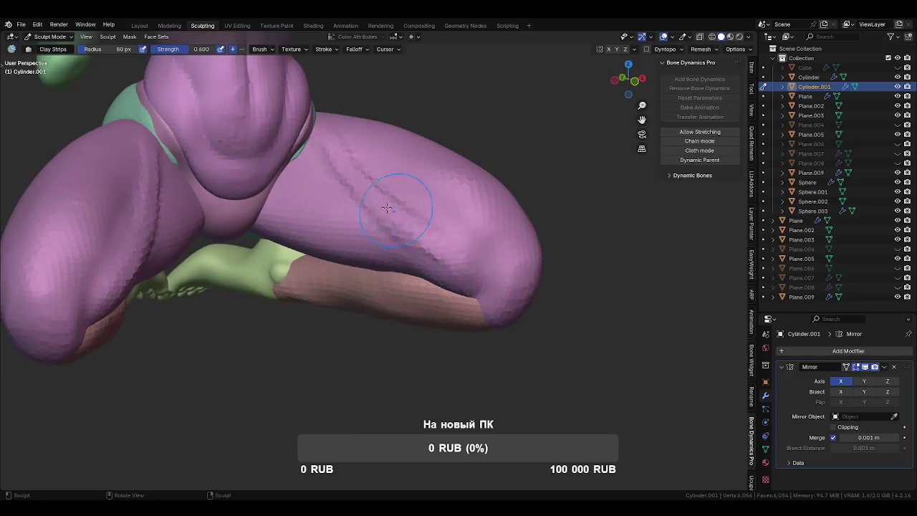
middle_drag(420, 215, 476, 267)
mouse_move(342, 129)
middle_down()
mouse_move(461, 235)
mouse_move(389, 189)
mouse_move(346, 254)
middle_up()
mouse_move(346, 255)
mouse_down()
mouse_move(378, 354)
mouse_move(378, 246)
mouse_up()
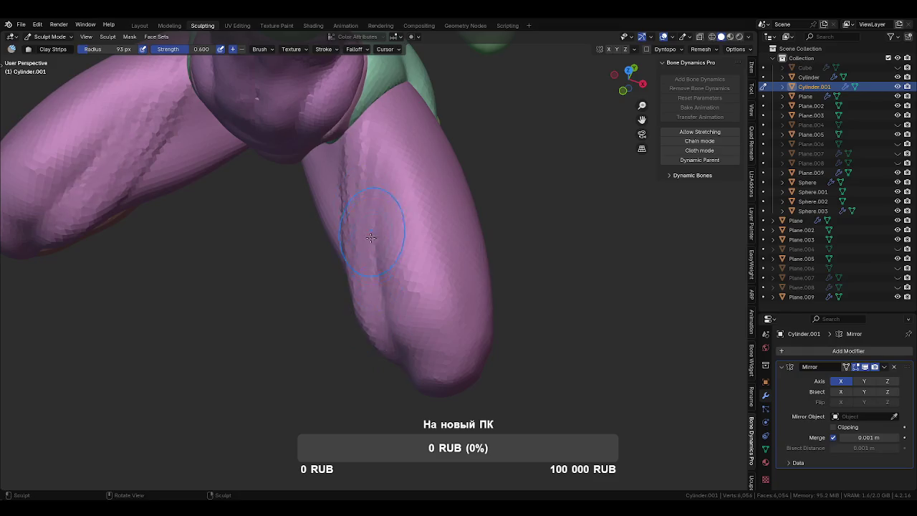
- Resize the brush to 34, then 50 px, and draw another crease on the thigh
middle_drag(379, 246, 454, 239)
key(f)
click(393, 197)
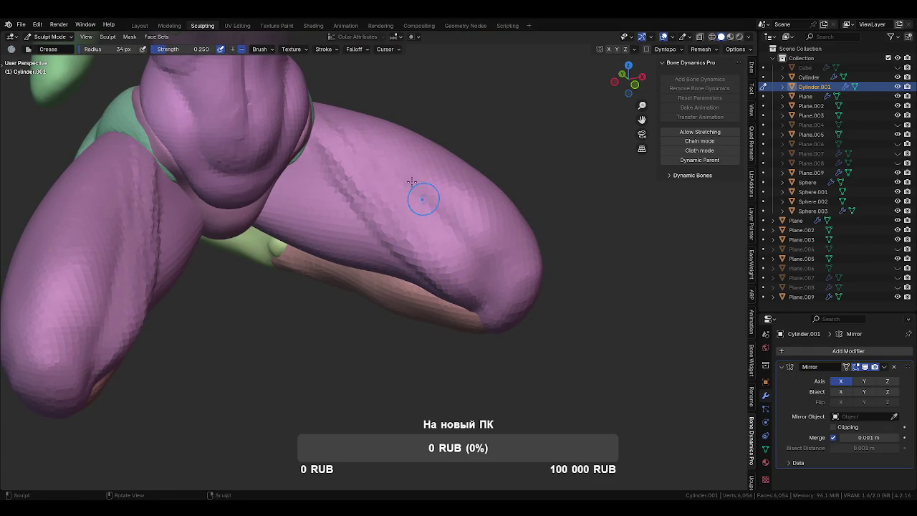
key(f)
click(394, 181)
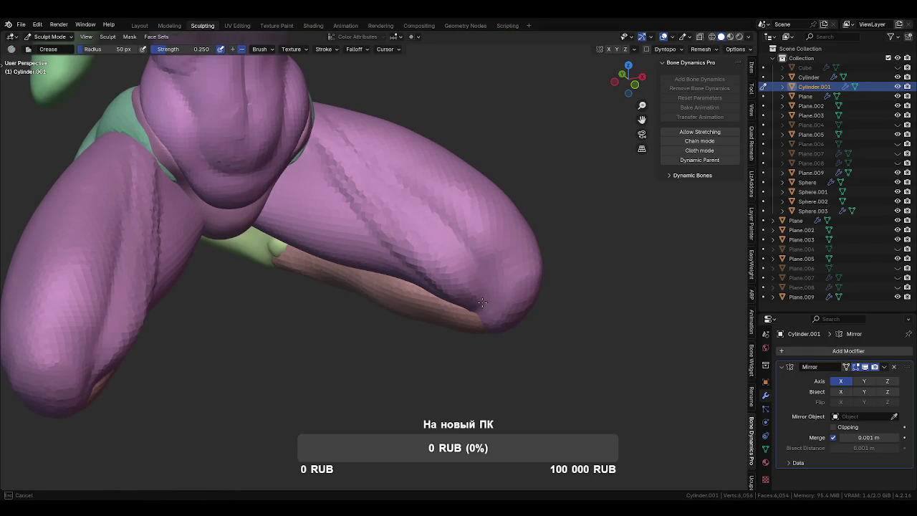
mouse_move(487, 301)
mouse_down()
mouse_move(472, 255)
mouse_move(474, 315)
mouse_up()
- Enlarge the sculpt brush to 152 px and frame a low front view of the legs
middle_drag(474, 314, 478, 287)
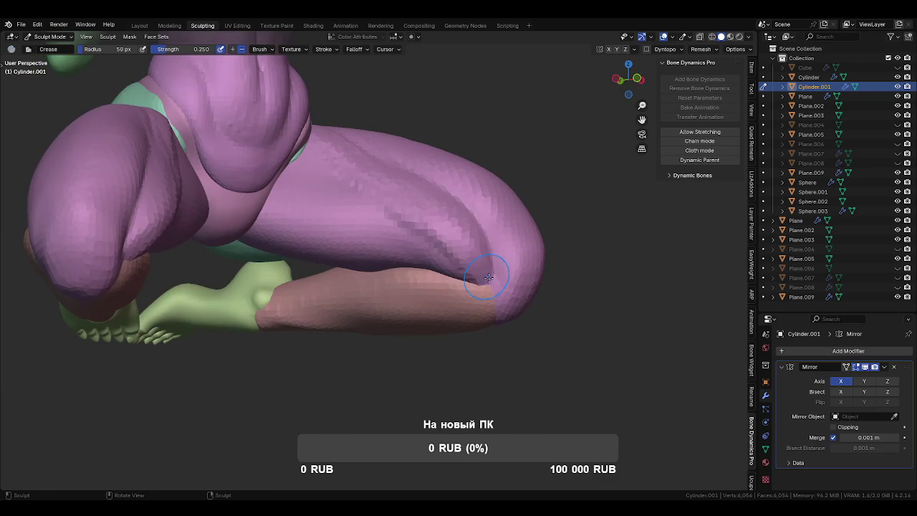
key(f)
click(447, 278)
mouse_move(446, 278)
middle_down()
mouse_move(403, 330)
mouse_move(360, 337)
middle_up()
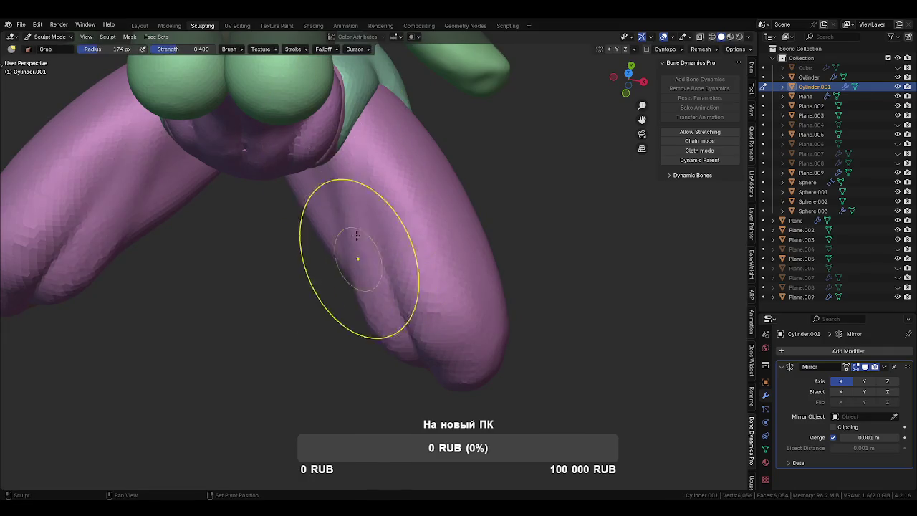
- Size the crease brush to 46, then 36 px, around the lower leg
mouse_move(400, 369)
middle_down()
mouse_move(366, 265)
mouse_move(425, 252)
mouse_move(364, 289)
middle_up()
key(f)
click(394, 309)
mouse_move(389, 307)
middle_down()
mouse_move(422, 281)
mouse_move(409, 287)
mouse_move(437, 302)
middle_up()
key(f)
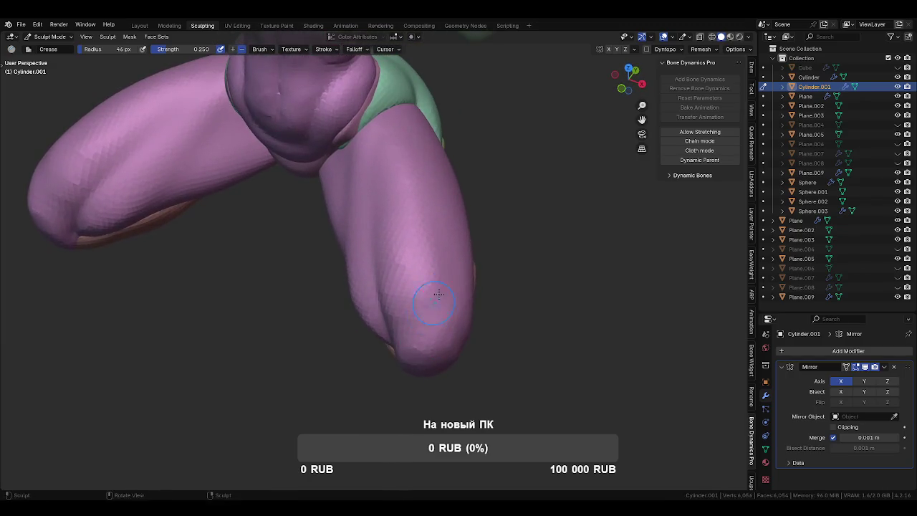
click(430, 302)
- View the legs from front and side angles and enlarge the brush
mouse_move(409, 300)
middle_down()
mouse_move(411, 311)
mouse_move(440, 156)
middle_up()
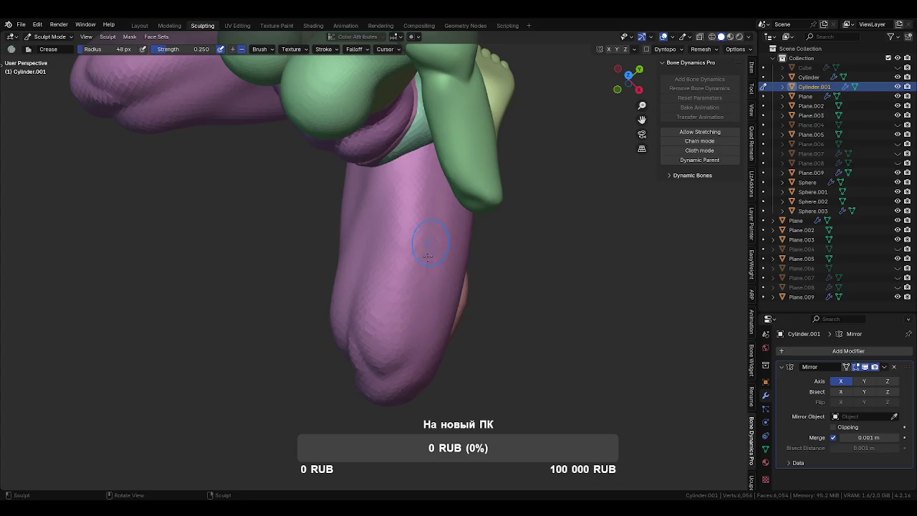
middle_drag(375, 364, 337, 154)
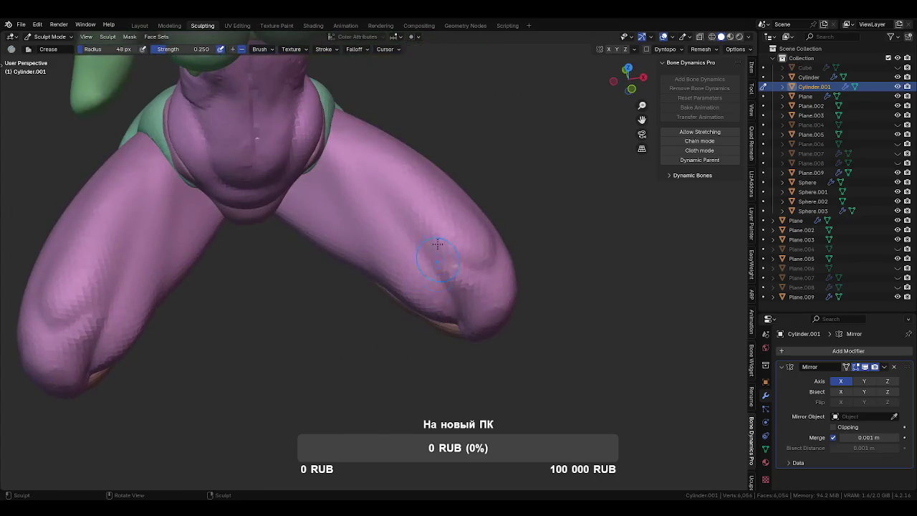
mouse_move(436, 252)
middle_down()
mouse_move(449, 196)
mouse_move(445, 203)
middle_up()
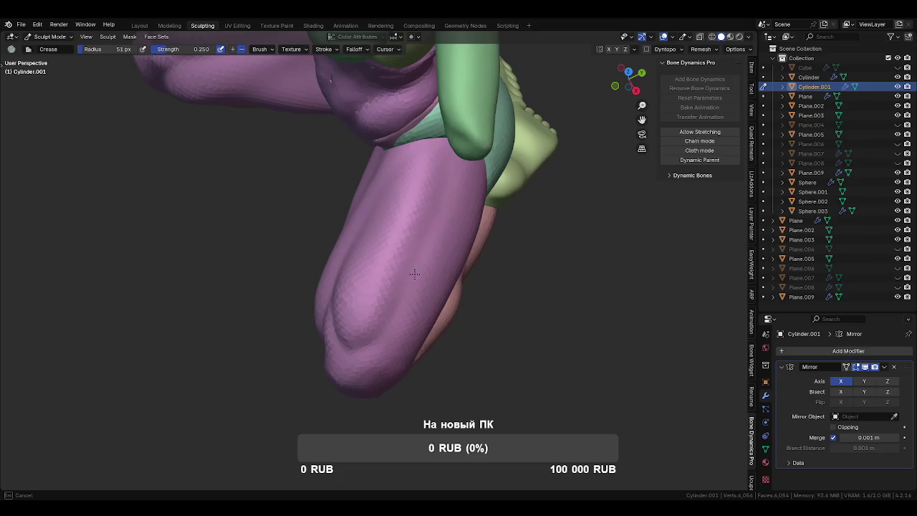
middle_drag(380, 337, 437, 273)
key(f)
click(502, 277)
- Pull the leg surface into a fuller shape with Grab, brush at 86 px
key(g)
drag(435, 248, 439, 239)
mouse_move(437, 243)
middle_down()
mouse_move(395, 246)
mouse_move(480, 316)
mouse_move(454, 239)
middle_up()
key(f)
click(395, 246)
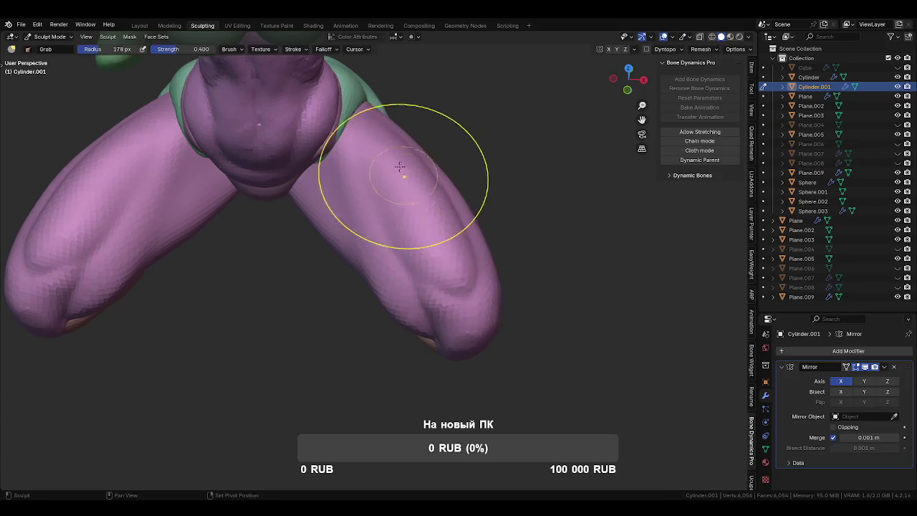
- Resize the brush to 38, then 53 px, and save FrauPertha1.blend
mouse_move(447, 266)
middle_down()
mouse_move(491, 217)
mouse_move(467, 209)
mouse_move(435, 304)
mouse_move(467, 293)
middle_up()
key(f)
click(448, 218)
key(f)
click(446, 330)
key(ctrl+s)
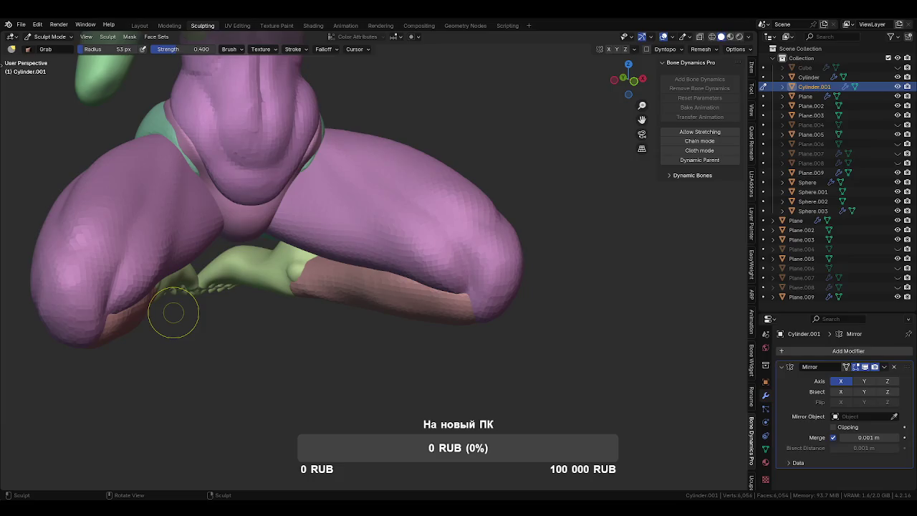
- Grab-pull the pink thigh surface slightly into shape, then shrink and enlarge the brush
middle_drag(174, 312, 327, 263)
mouse_move(406, 236)
middle_down()
mouse_move(482, 292)
mouse_move(430, 282)
mouse_move(420, 215)
middle_up()
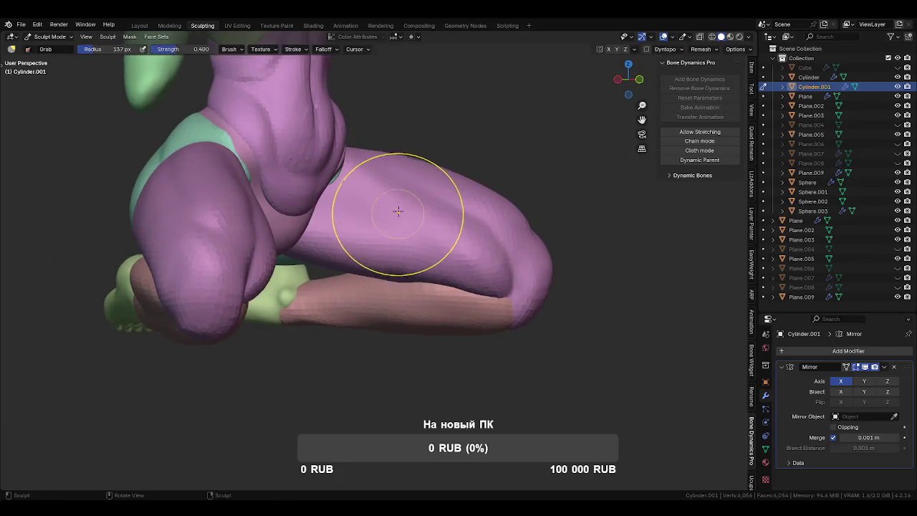
drag(402, 212, 426, 219)
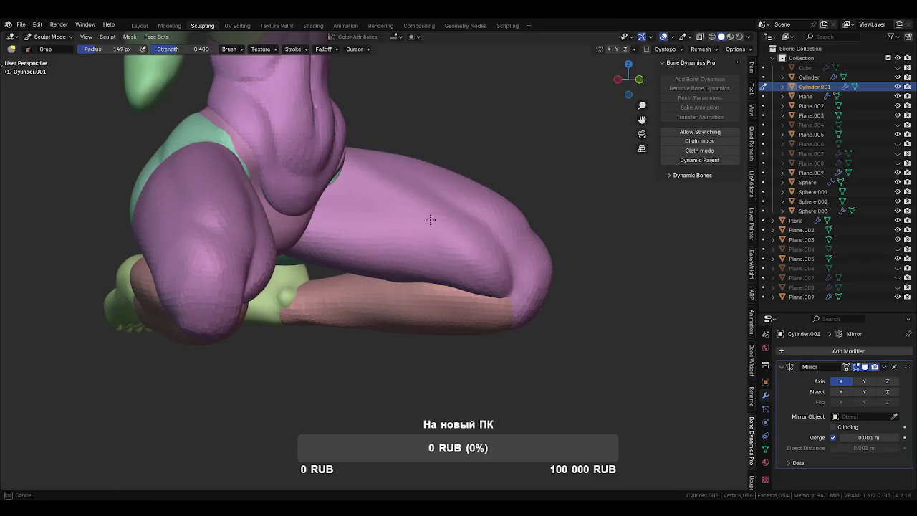
mouse_move(424, 219)
middle_down()
mouse_move(452, 226)
mouse_move(485, 303)
mouse_move(467, 327)
middle_up()
key(f)
key(f)
mouse_move(454, 307)
middle_down()
mouse_move(423, 288)
mouse_move(409, 306)
mouse_move(416, 297)
mouse_move(482, 332)
mouse_move(424, 291)
mouse_move(403, 301)
mouse_move(410, 218)
mouse_move(400, 235)
mouse_move(400, 225)
mouse_move(418, 243)
middle_up()
key(f)
key(f)
key(f)
- Pull the knee surface upward with a 193 px Grab brush, then set 180 px
click(418, 240)
drag(417, 231, 406, 163)
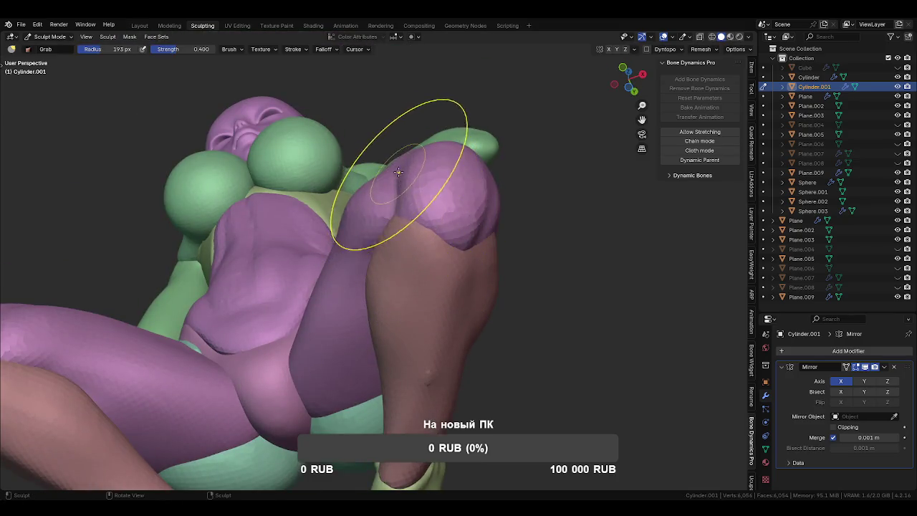
middle_drag(390, 206, 378, 215)
key(f)
click(387, 232)
- Switch sculpting to the Cylinder leg and set the brush to 126 px
key(alt+q)
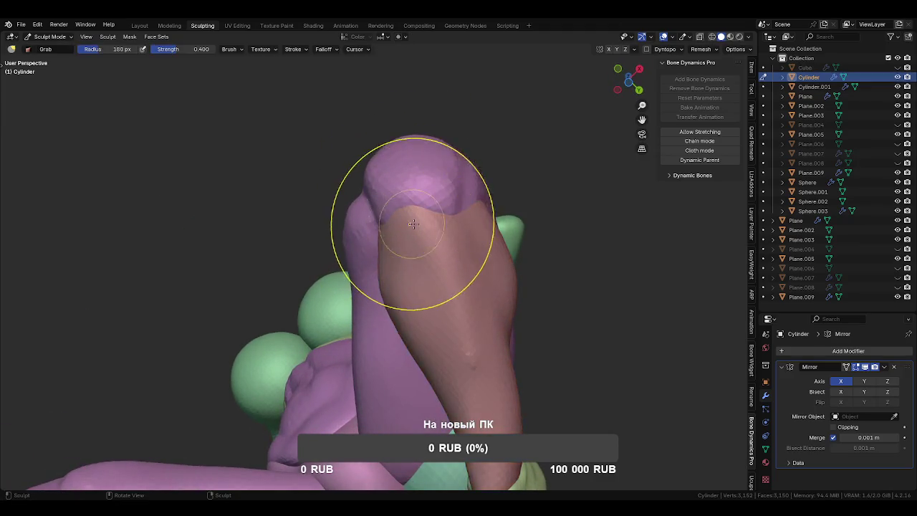
middle_drag(440, 337, 432, 272)
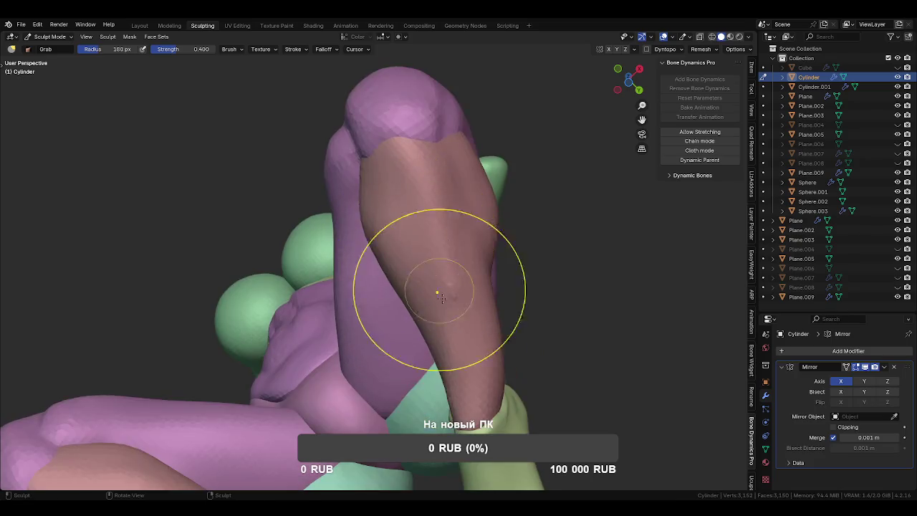
mouse_move(433, 237)
middle_down()
mouse_move(435, 191)
mouse_move(420, 352)
mouse_move(432, 266)
mouse_move(416, 256)
mouse_move(399, 270)
mouse_move(413, 246)
middle_up()
key(f)
click(403, 262)
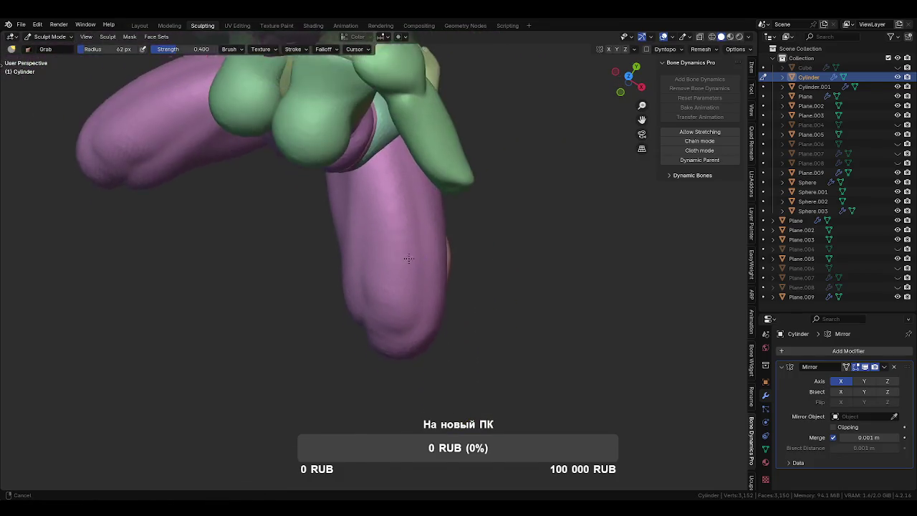
key(f)
click(415, 243)
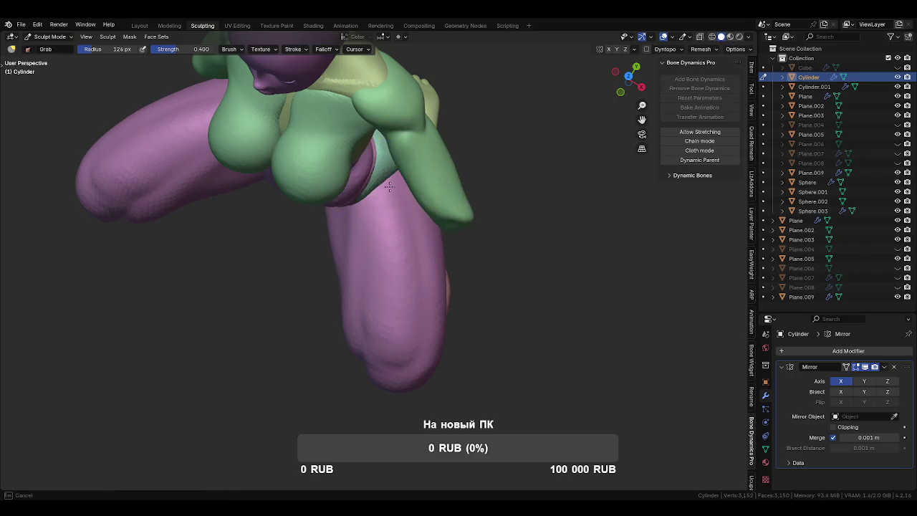
mouse_move(400, 208)
middle_down()
mouse_move(391, 185)
mouse_move(408, 139)
middle_up()
- Pull the Cylinder.001 leg top over the green garment junction, then take Crease at 35 px
key(alt+q)
mouse_move(408, 139)
mouse_down()
mouse_move(405, 169)
mouse_move(397, 150)
mouse_move(399, 212)
mouse_up()
key(f)
click(324, 274)
key(shift+c)
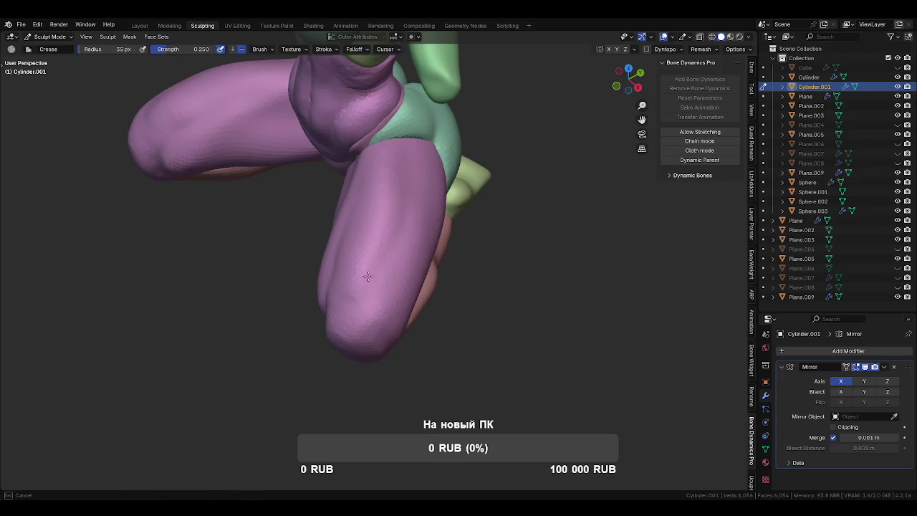
- Switch to the Grab brush and size it from 96 to 72 px on the thigh
middle_drag(359, 294, 373, 245)
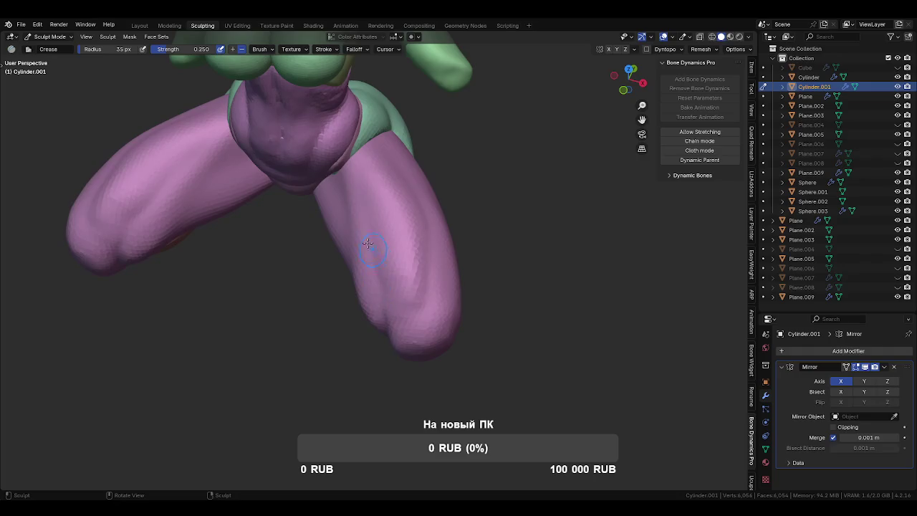
mouse_move(404, 283)
middle_down()
mouse_move(417, 295)
mouse_move(394, 284)
mouse_move(365, 314)
mouse_move(389, 241)
middle_up()
key(f)
click(468, 203)
mouse_move(469, 204)
middle_down()
mouse_move(461, 188)
mouse_move(370, 283)
middle_up()
key(g)
key(f)
click(372, 291)
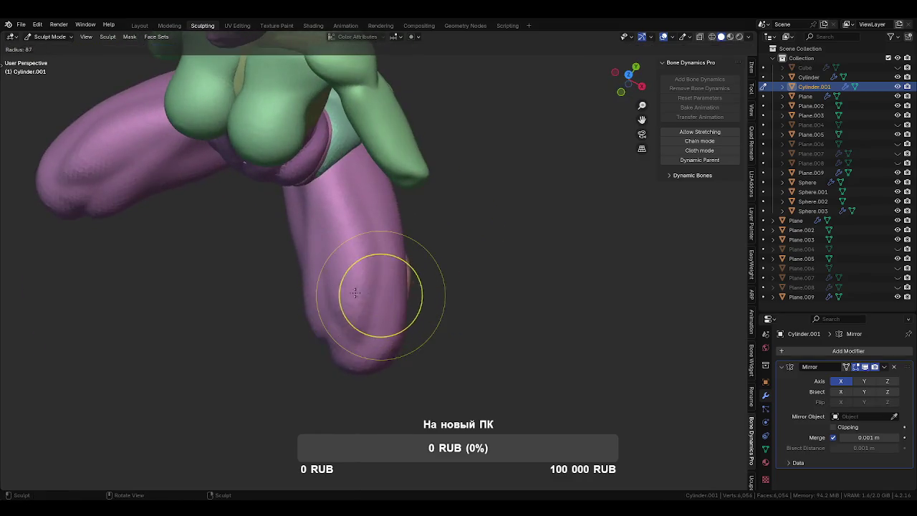
- Shape the legs with Grab after briefly trying Crease, brush at 74 px
mouse_move(374, 239)
middle_down()
mouse_move(387, 234)
mouse_move(379, 198)
mouse_move(317, 208)
mouse_move(430, 227)
mouse_move(403, 242)
mouse_move(385, 215)
mouse_move(389, 286)
mouse_move(433, 292)
mouse_move(409, 307)
middle_up()
key(shift+c)
key(g)
key(f)
click(401, 301)
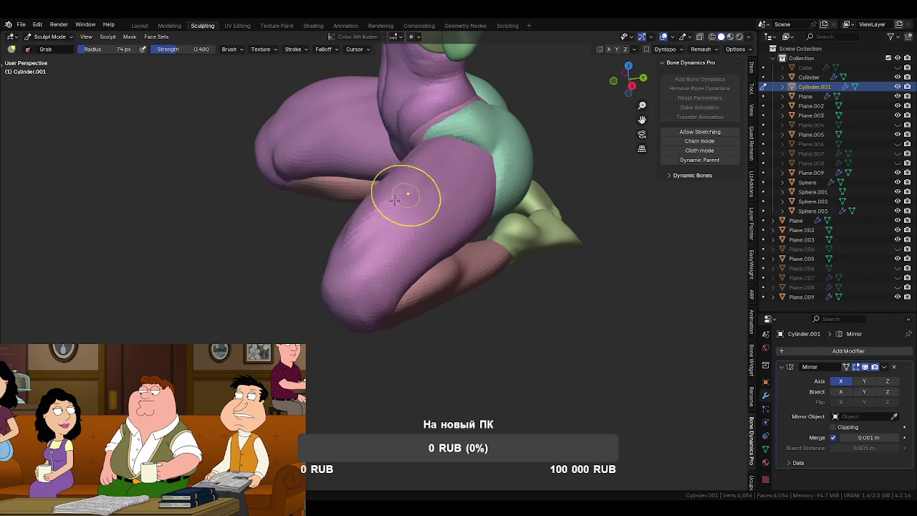
- Zoom in on the kneeling legs and move sculpting to the Sphere torso mesh
middle_drag(430, 221, 506, 173)
mouse_move(471, 156)
middle_down()
mouse_move(420, 208)
mouse_move(440, 147)
mouse_move(399, 229)
mouse_move(380, 220)
middle_up()
scroll(419, 191, up, 3)
key(alt+q)
scroll(399, 229, down, 5)
scroll(380, 220, up, 3)
- Shrink the brush, zoom in on the belly and switch sculpting to Sphere.002
key(f)
click(351, 204)
scroll(374, 230, up, 2)
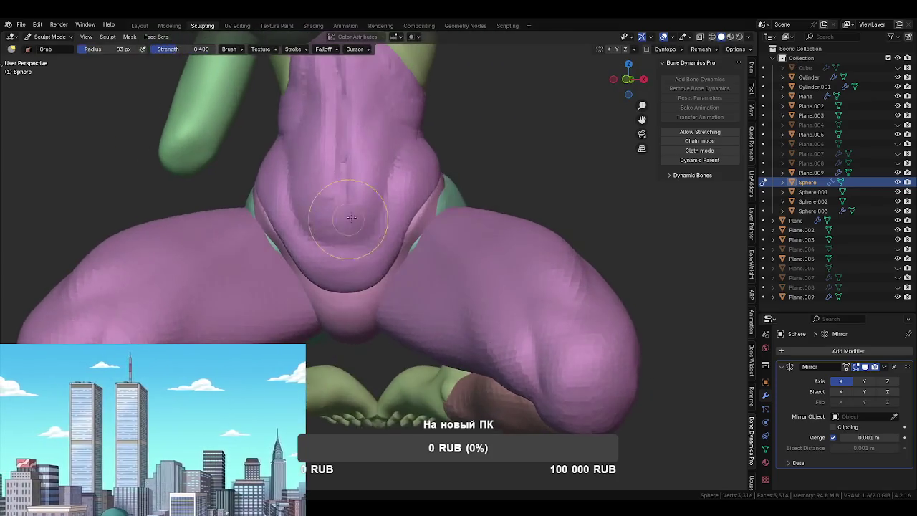
scroll(374, 233, up, 2)
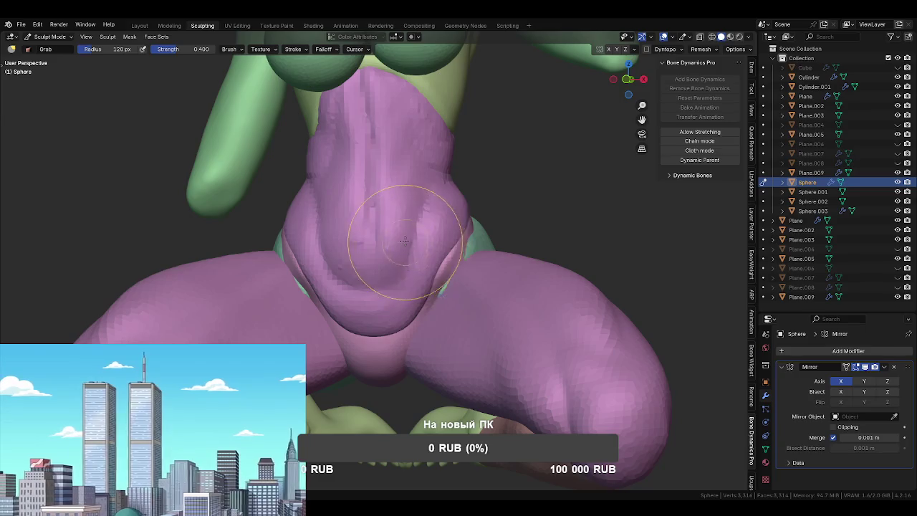
middle_drag(389, 239, 423, 238)
key(alt+q)
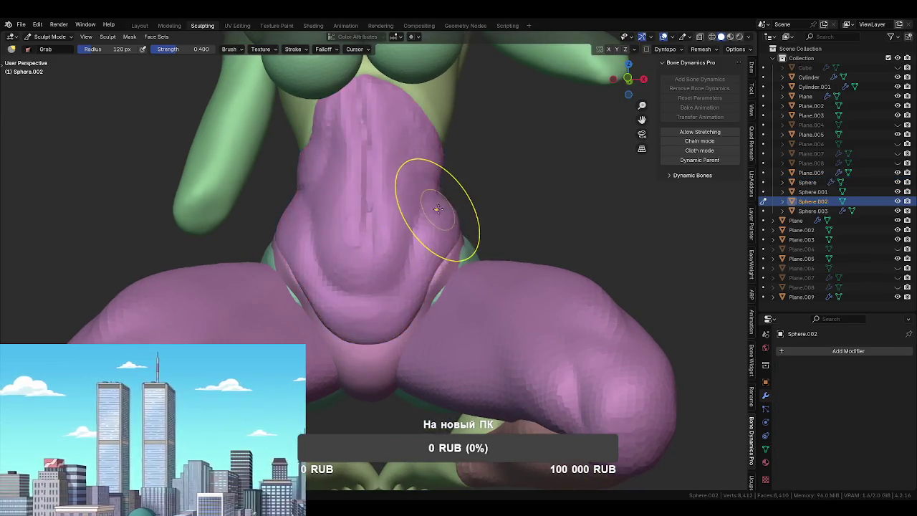
- Symmetrize Sphere.002 from +X to −X with the Symmetry popover
click(635, 50)
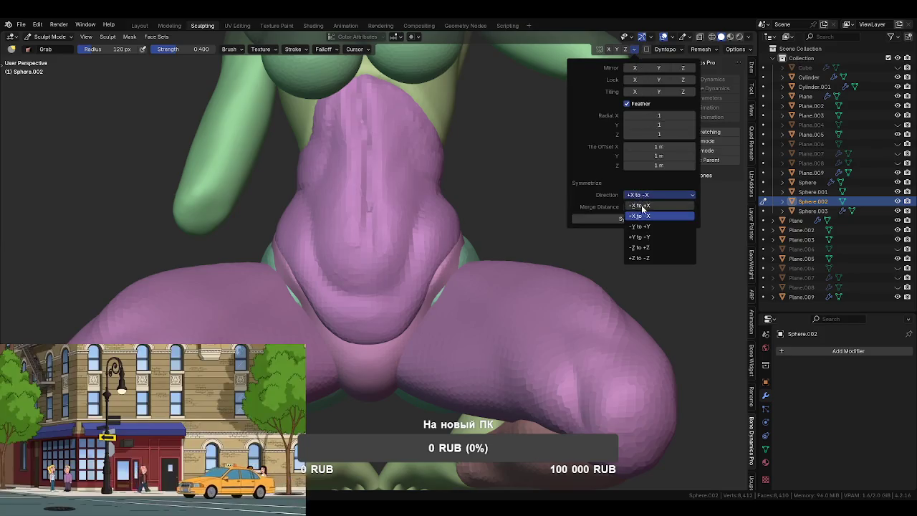
key(ctrl+alt+z)
click(505, 213)
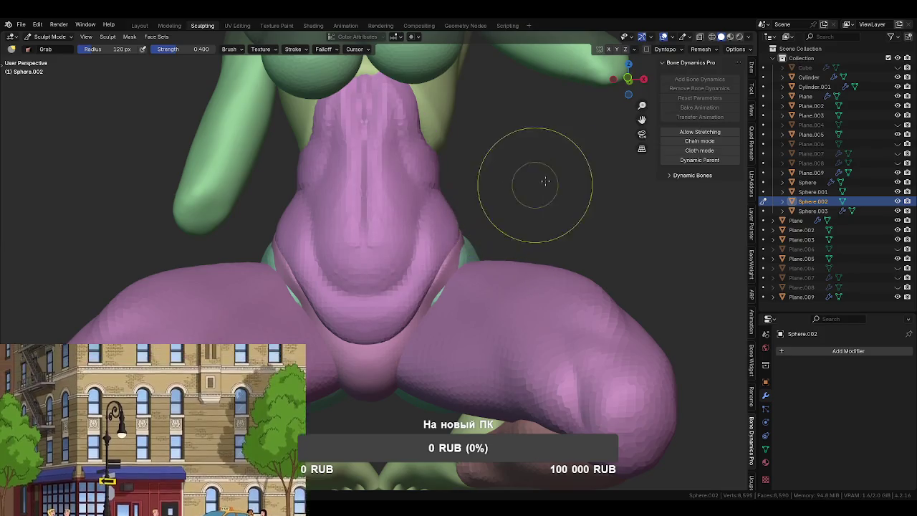
click(635, 51)
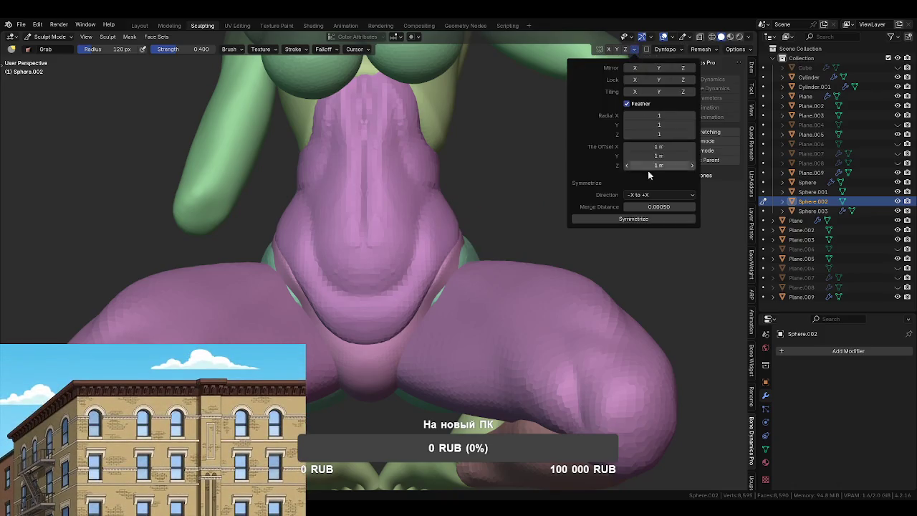
click(644, 195)
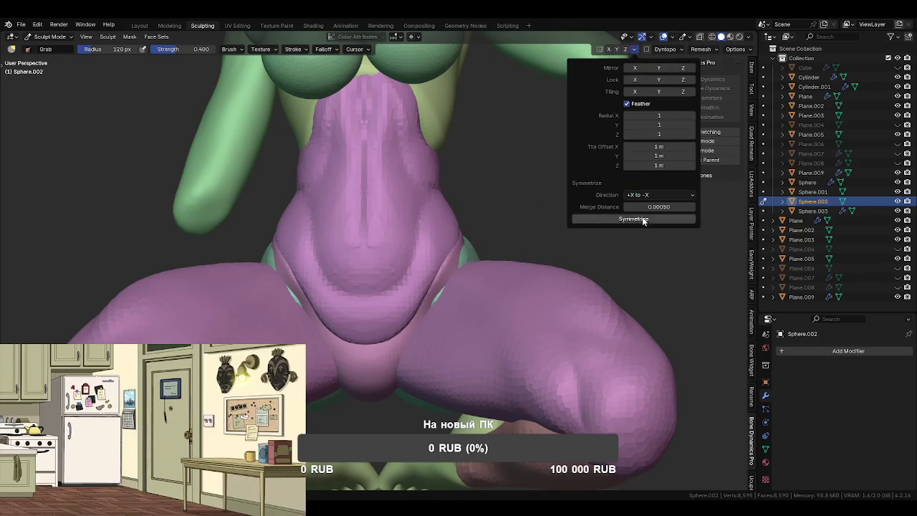
click(645, 220)
middle_drag(461, 184, 457, 193)
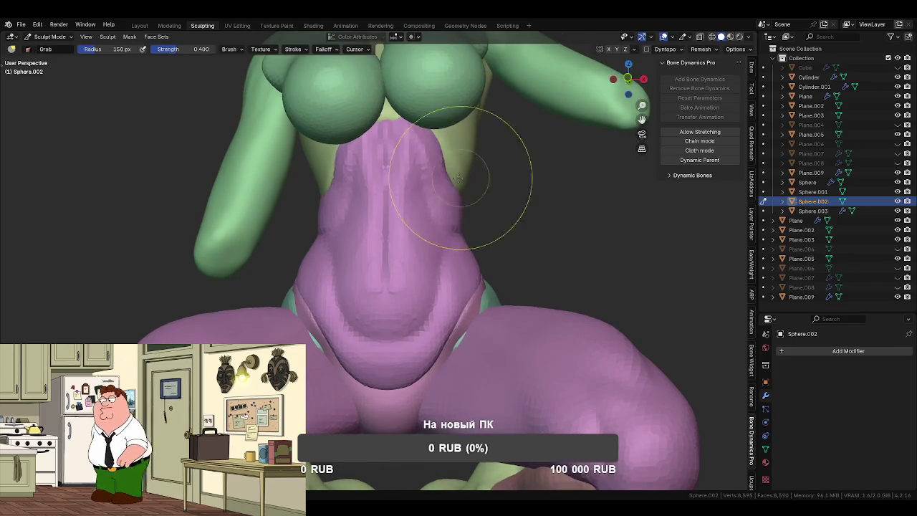
mouse_move(454, 172)
middle_down()
mouse_move(473, 154)
mouse_move(487, 188)
mouse_move(491, 143)
mouse_move(492, 163)
middle_up()
scroll(447, 108, up, 2)
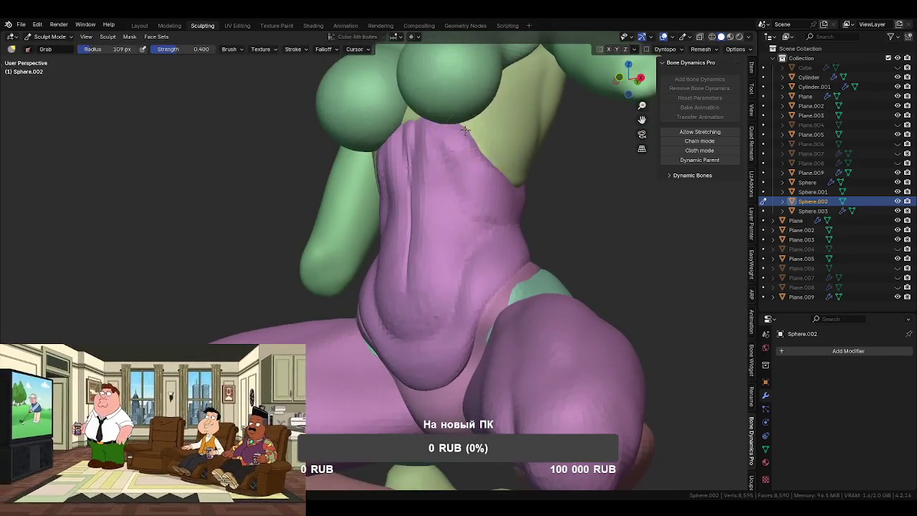
mouse_move(472, 147)
middle_down()
mouse_move(492, 185)
mouse_move(469, 199)
middle_up()
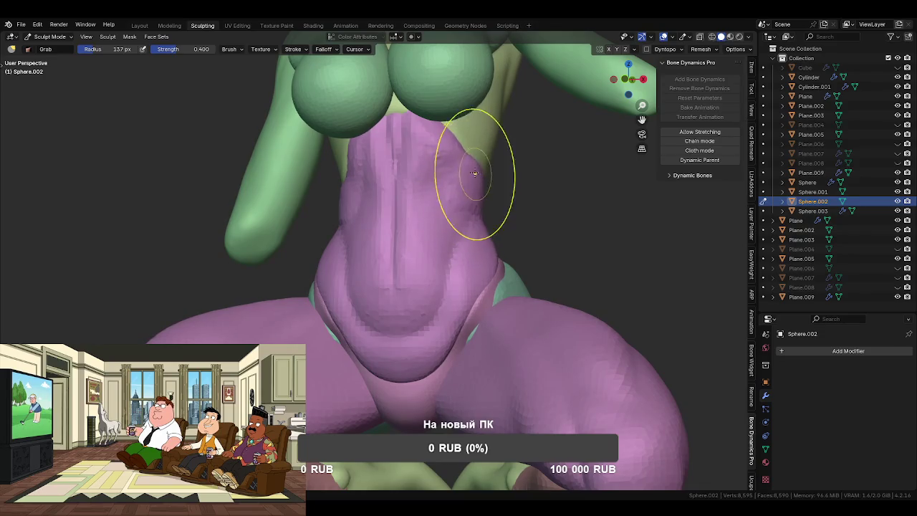
mouse_move(437, 127)
middle_down()
mouse_move(348, 195)
mouse_move(362, 202)
middle_up()
mouse_move(415, 191)
middle_down()
mouse_move(393, 181)
mouse_move(454, 209)
mouse_move(475, 205)
mouse_move(443, 208)
middle_up()
key(f)
click(482, 195)
middle_drag(432, 193, 379, 206)
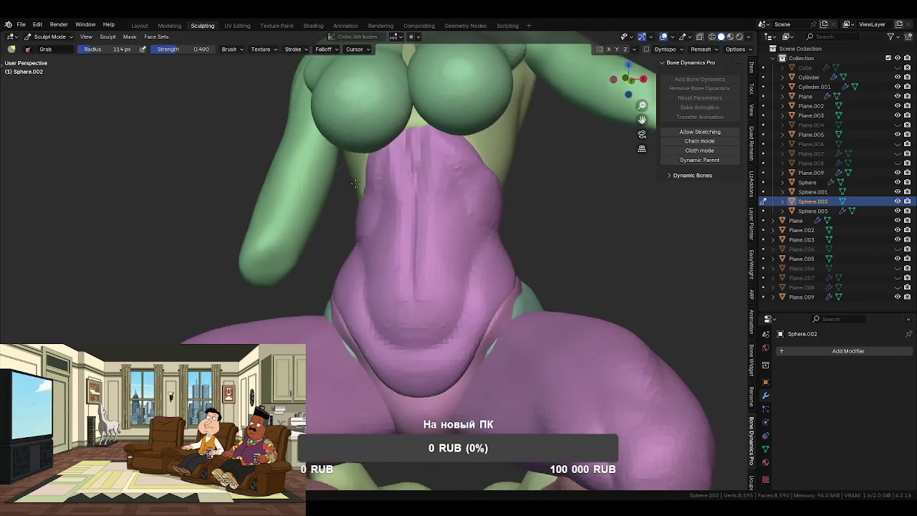
scroll(376, 204, down, 2)
mouse_move(450, 287)
middle_down()
mouse_move(440, 235)
mouse_move(430, 308)
mouse_move(483, 303)
mouse_move(423, 252)
middle_up()
scroll(440, 235, down, 3)
scroll(422, 253, up, 3)
middle_drag(466, 287, 429, 295)
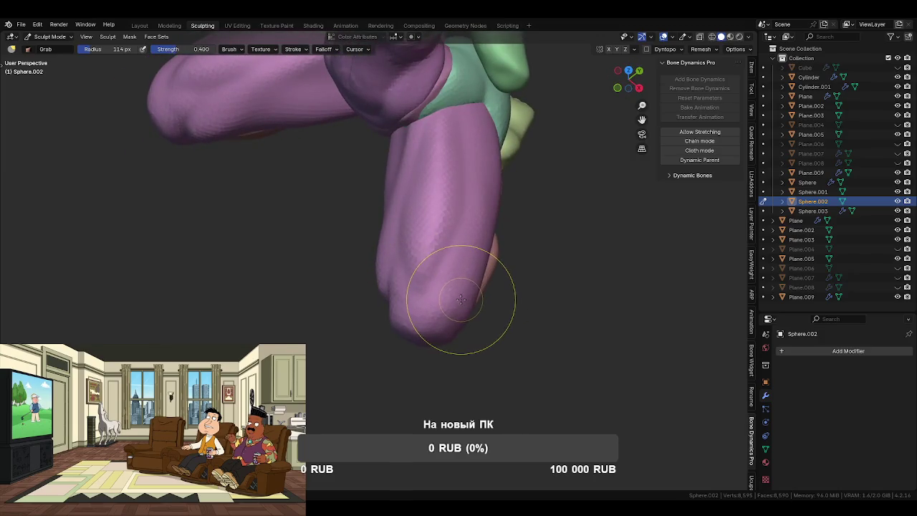
mouse_move(461, 299)
middle_down()
mouse_move(466, 307)
mouse_move(471, 297)
mouse_move(448, 331)
middle_up()
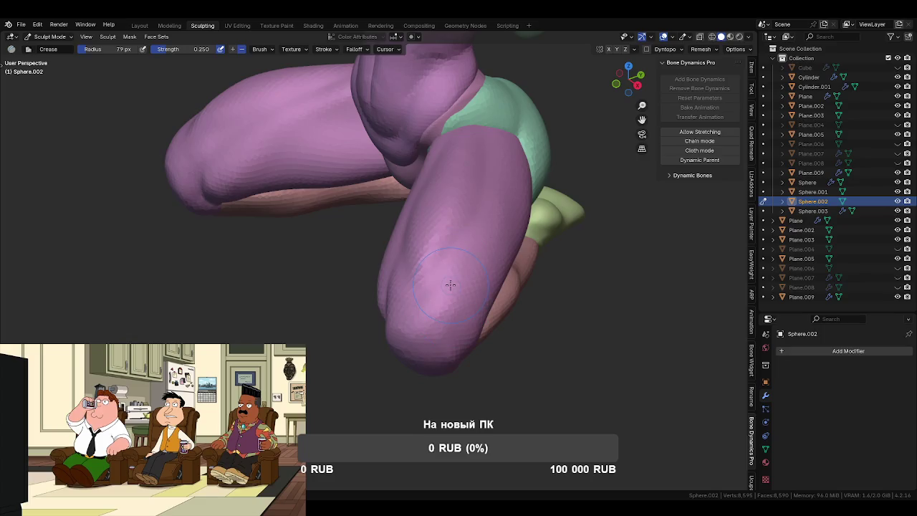
key(alt+q)
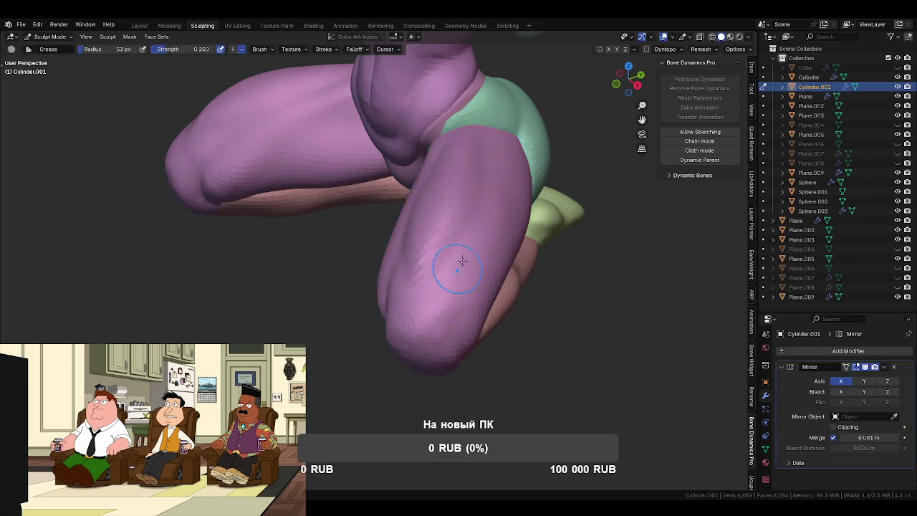
middle_drag(454, 255, 418, 273)
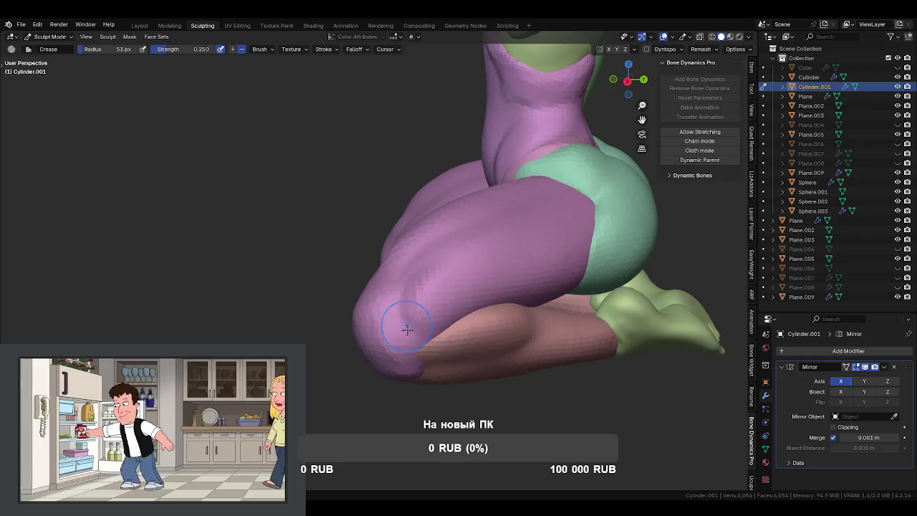
middle_drag(423, 337, 405, 326)
key(alt+q)
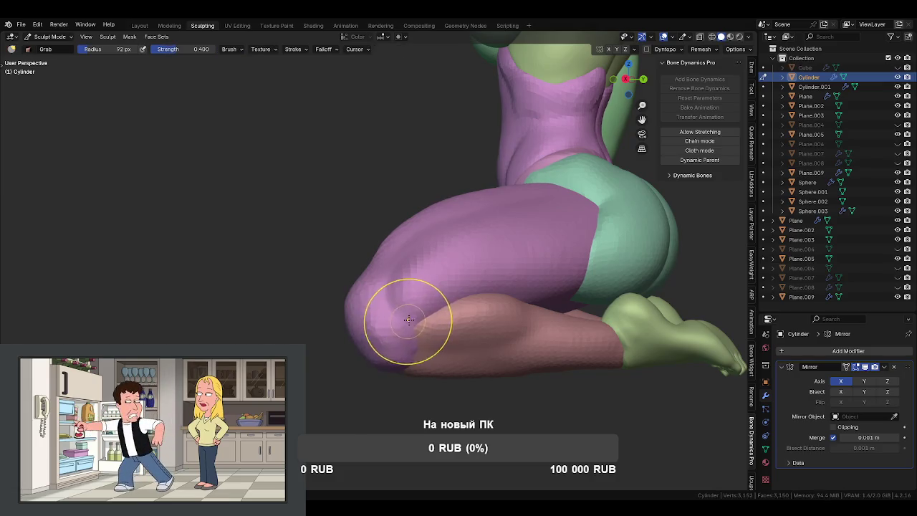
middle_drag(407, 318, 389, 317)
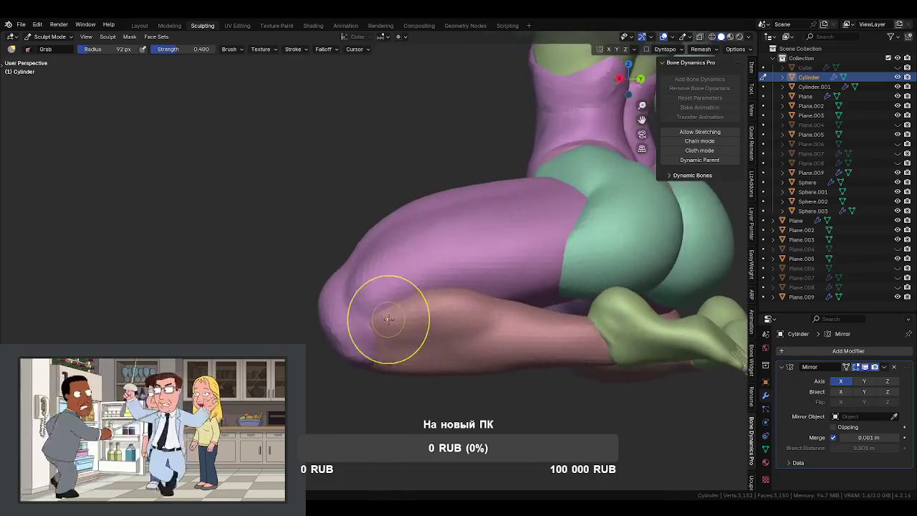
key(f)
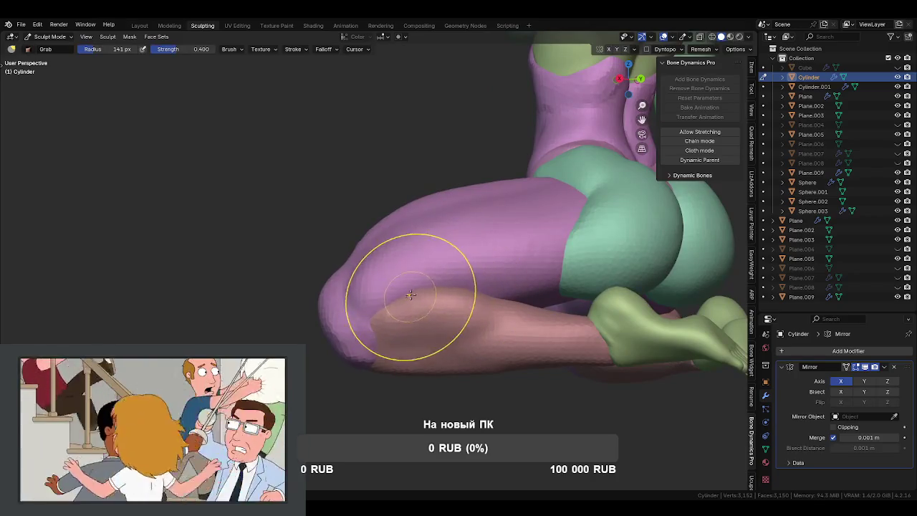
mouse_move(445, 287)
middle_down()
mouse_move(442, 373)
mouse_move(425, 392)
middle_up()
key(bracketleft)
key(bracketleft)
key(bracketleft)
key(f)
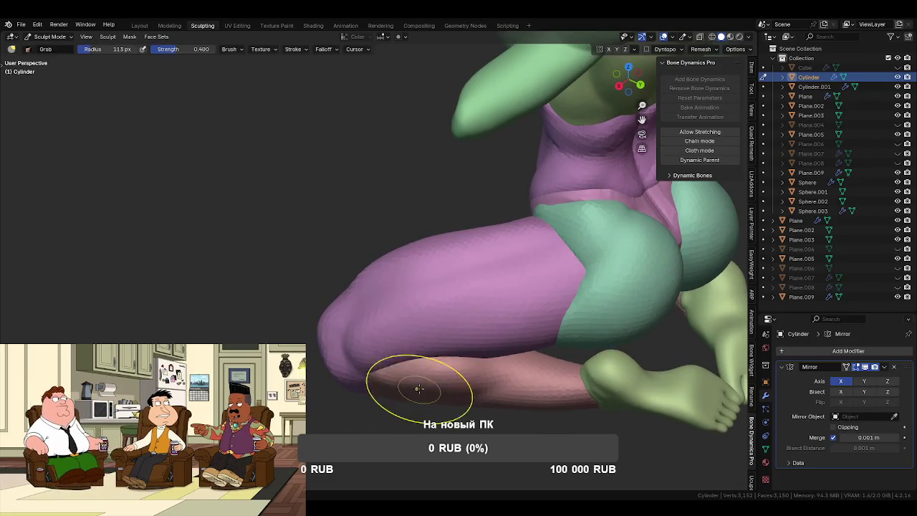
mouse_move(427, 357)
middle_down()
mouse_move(478, 328)
mouse_move(518, 327)
middle_up()
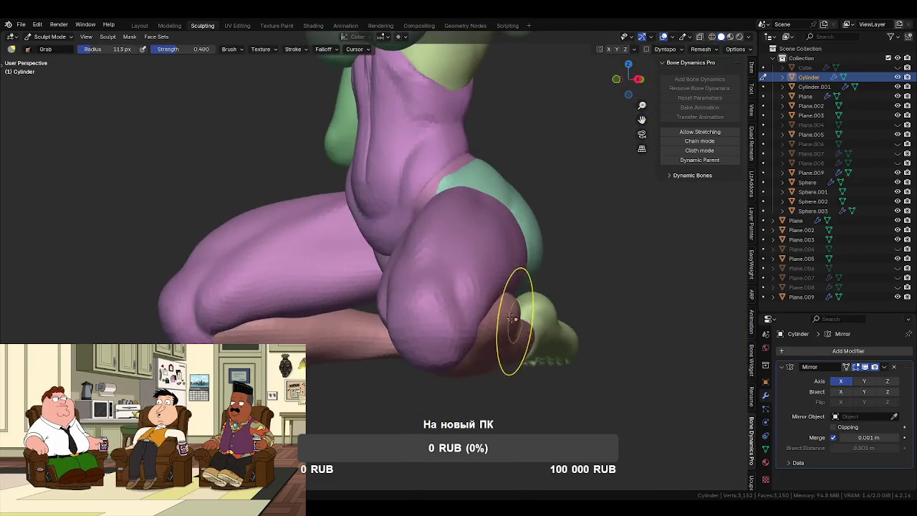
scroll(492, 299, up, 2)
mouse_move(491, 300)
middle_down()
mouse_move(461, 287)
mouse_move(395, 322)
mouse_move(430, 307)
middle_up()
key(bracketright)
key(bracketright)
key(bracketright)
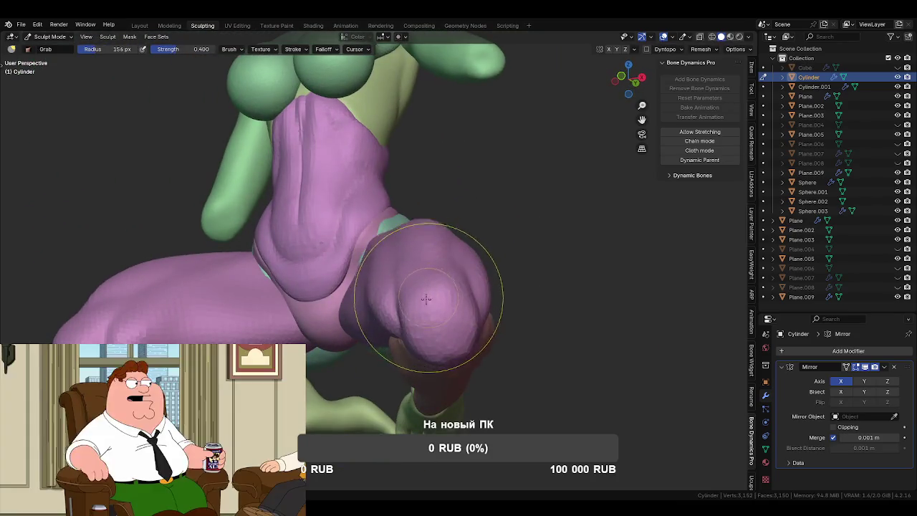
key(alt+q)
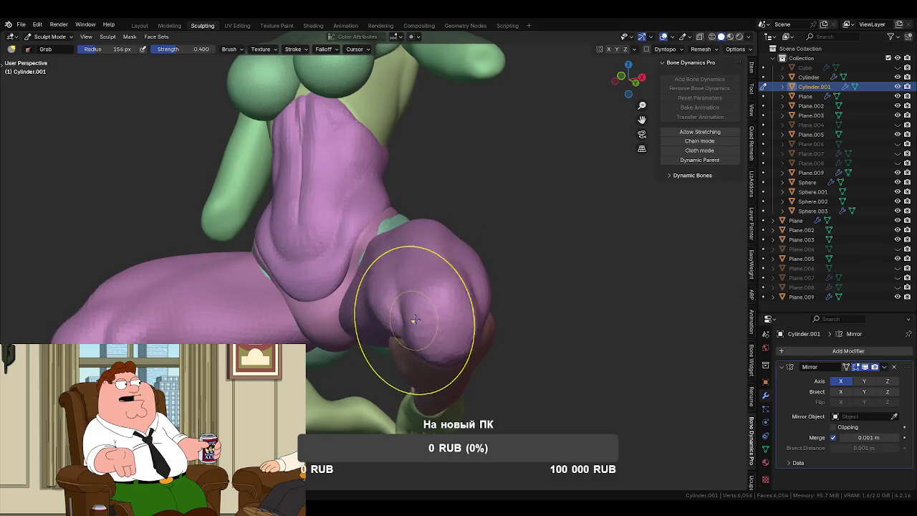
- Resize the brush and pull the knee tip into a smoother, rounder shape
key(f)
click(419, 290)
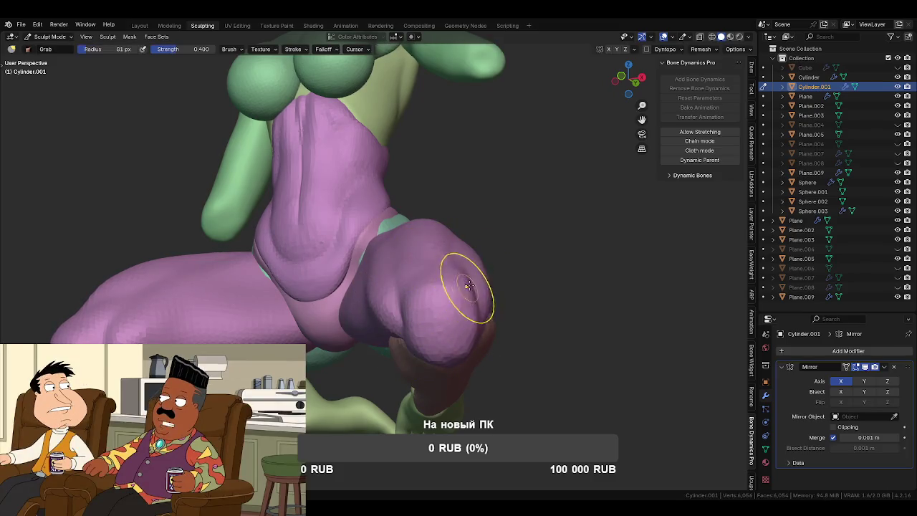
mouse_move(468, 340)
middle_down()
mouse_move(547, 386)
mouse_move(550, 367)
mouse_move(462, 299)
middle_up()
key(bracketright)
key(bracketright)
key(bracketright)
key(bracketright)
key(bracketright)
drag(463, 299, 446, 291)
mouse_move(451, 293)
middle_down()
mouse_move(362, 293)
mouse_move(468, 330)
mouse_move(471, 291)
mouse_move(407, 238)
middle_up()
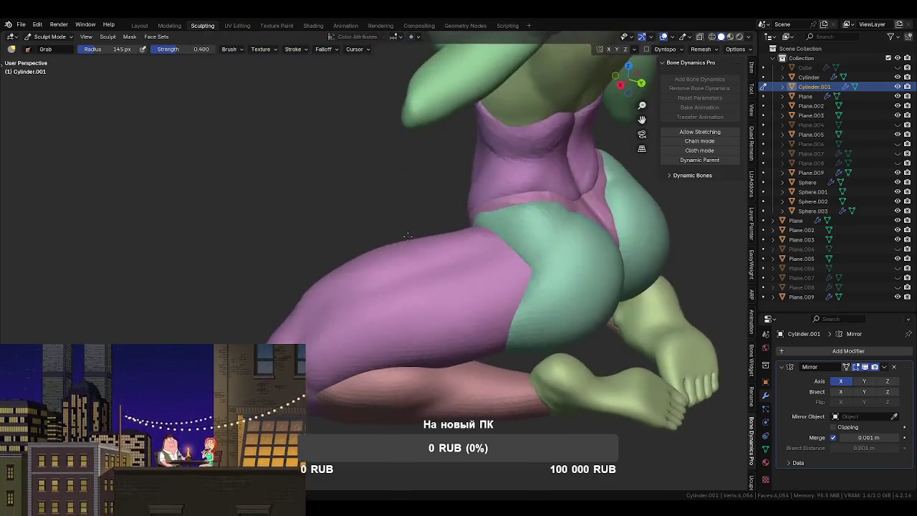
- Inspect the torso and thighs from side, top-down and front angles
scroll(407, 237, down, 3)
key(f)
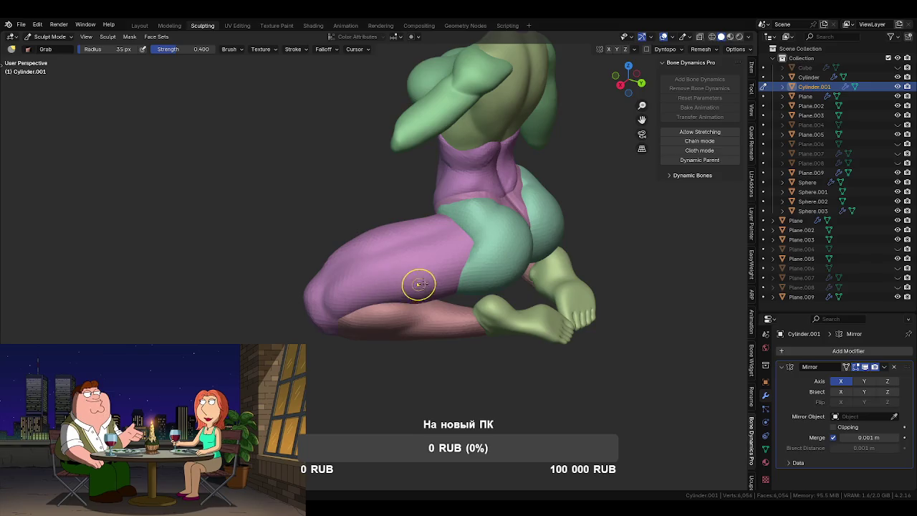
scroll(392, 287, up, 3)
middle_drag(392, 286, 387, 292)
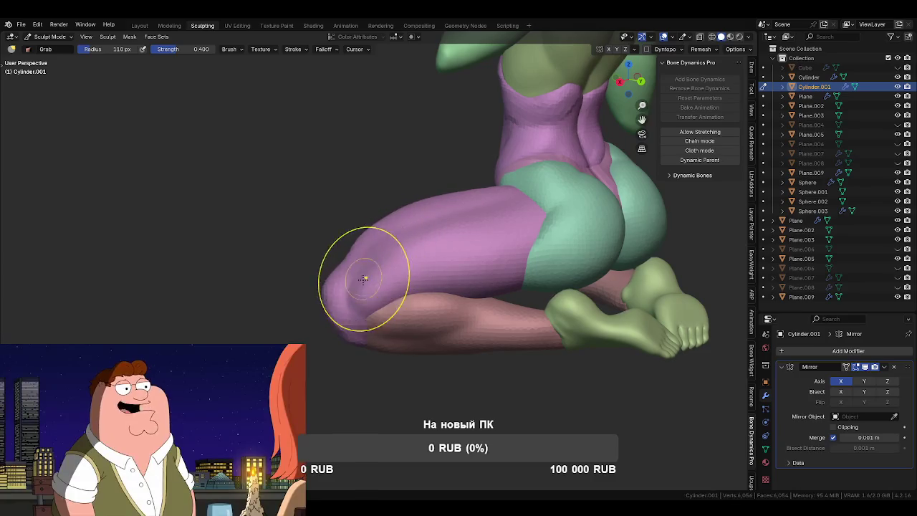
mouse_move(405, 251)
middle_down()
mouse_move(494, 295)
mouse_move(471, 287)
middle_up()
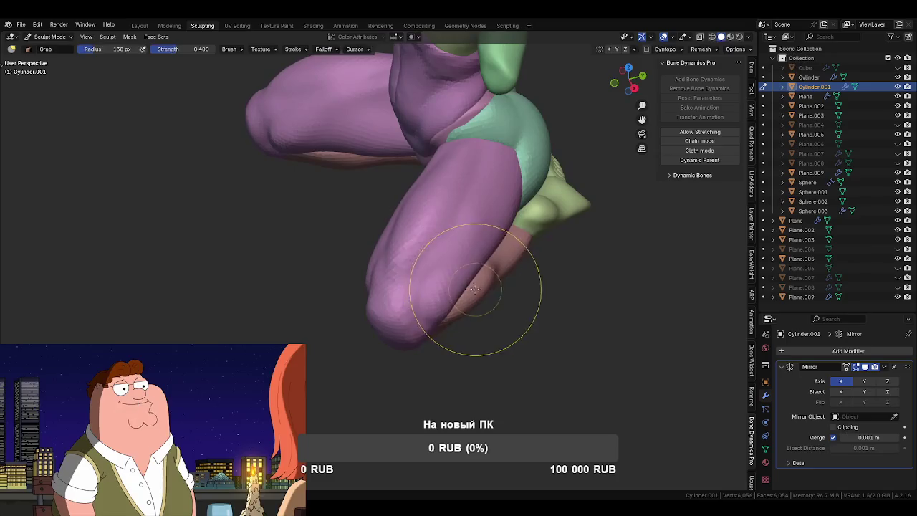
mouse_move(480, 249)
middle_down()
mouse_move(454, 155)
mouse_move(491, 225)
mouse_move(466, 236)
mouse_move(424, 225)
middle_up()
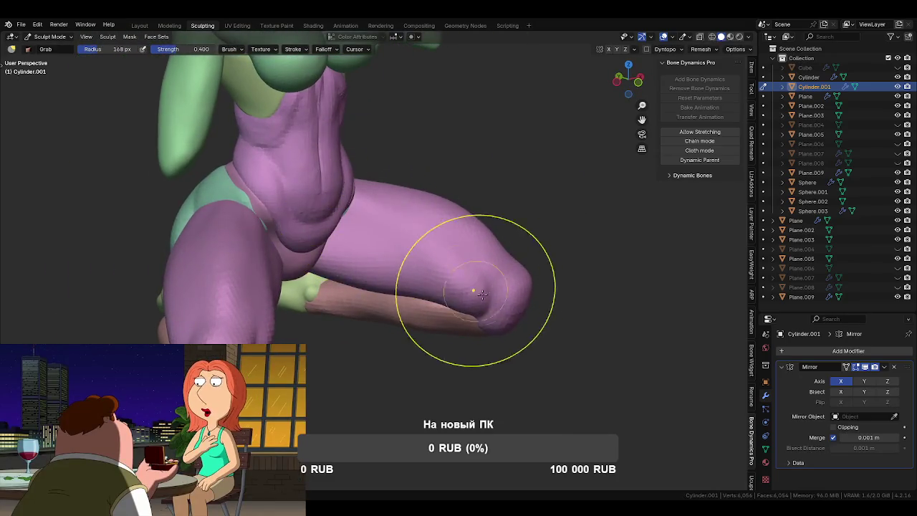
middle_drag(482, 303, 430, 256)
middle_drag(485, 334, 378, 297)
- Examine the bent thigh closely and set the Grab brush radius to 174 px
mouse_move(389, 358)
middle_down()
mouse_move(435, 260)
mouse_move(365, 236)
mouse_move(389, 262)
mouse_move(460, 284)
middle_up()
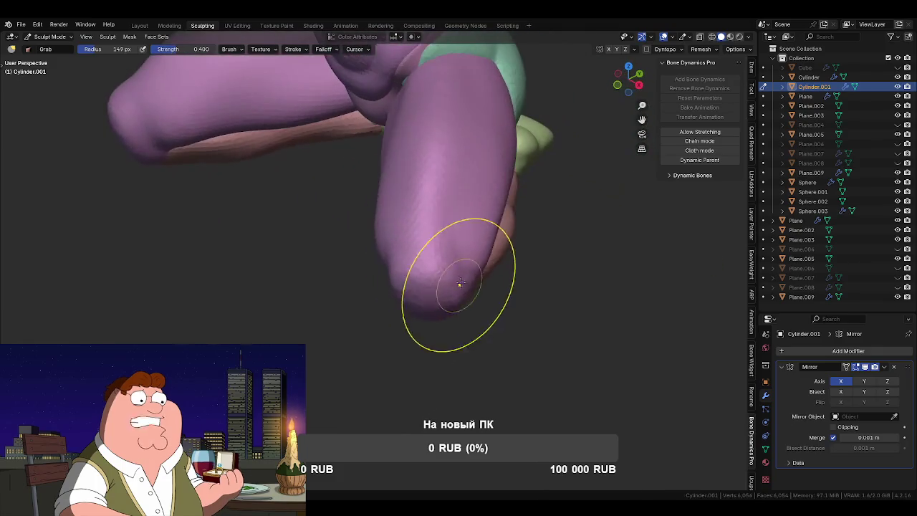
middle_drag(511, 256, 500, 288)
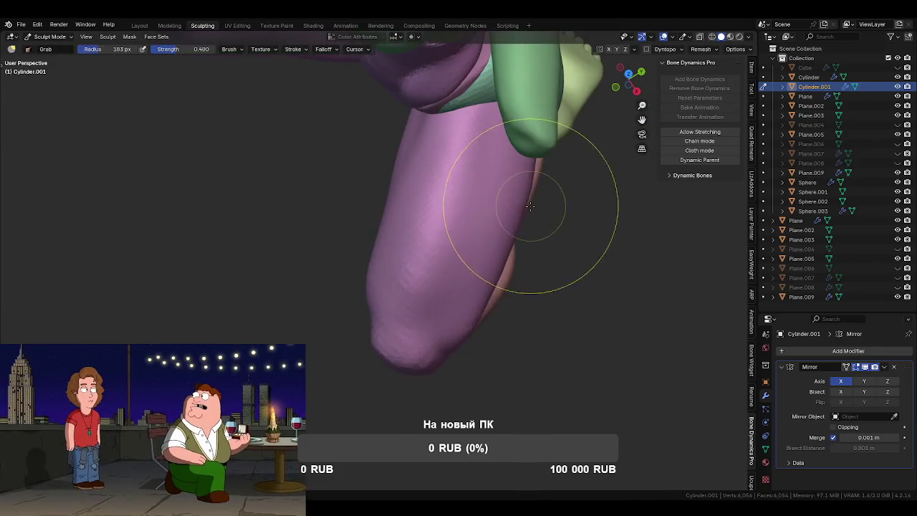
mouse_move(471, 326)
middle_down()
mouse_move(487, 316)
mouse_move(430, 266)
middle_up()
key(f)
click(455, 301)
middle_drag(455, 301, 430, 301)
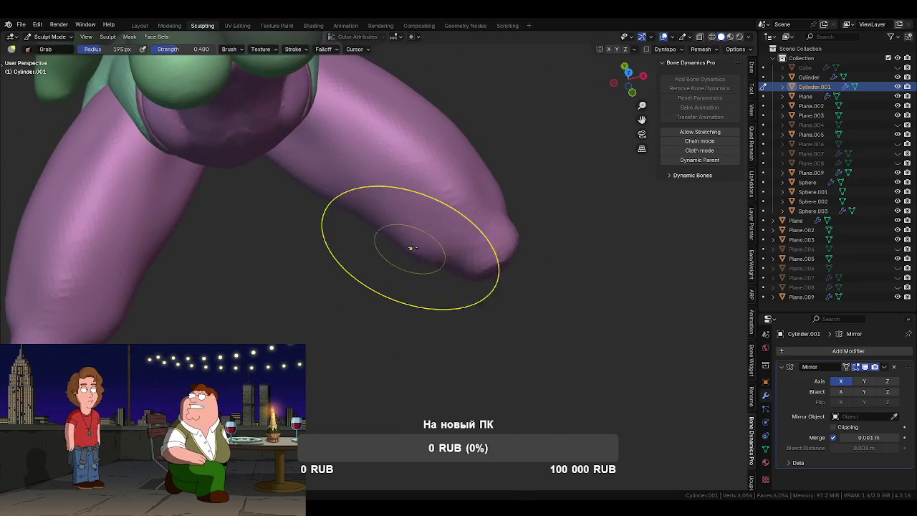
mouse_move(417, 254)
middle_down()
mouse_move(401, 236)
mouse_move(426, 266)
mouse_move(372, 213)
mouse_move(373, 148)
mouse_move(416, 187)
mouse_move(439, 230)
middle_up()
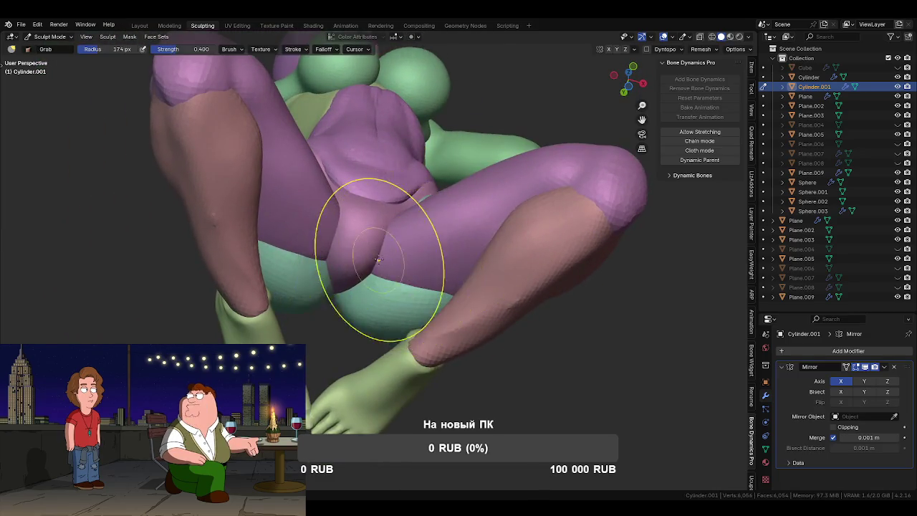
- Pull the lower leg mesh up and to the left with the Grab brush
middle_drag(379, 259, 399, 252)
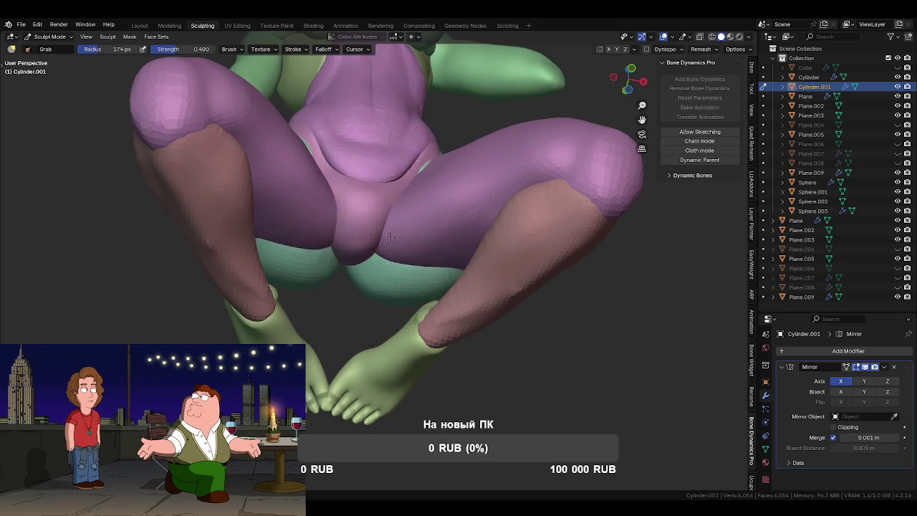
mouse_move(397, 214)
middle_down()
mouse_move(409, 180)
mouse_move(450, 253)
mouse_move(467, 237)
mouse_move(430, 249)
mouse_move(457, 294)
mouse_move(520, 214)
middle_up()
key(f)
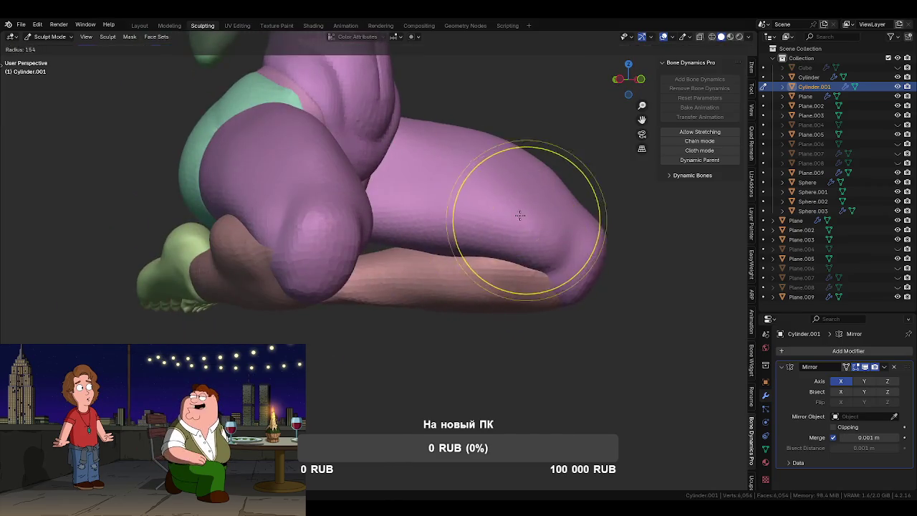
mouse_move(464, 238)
middle_down()
mouse_move(451, 311)
mouse_move(423, 169)
middle_up()
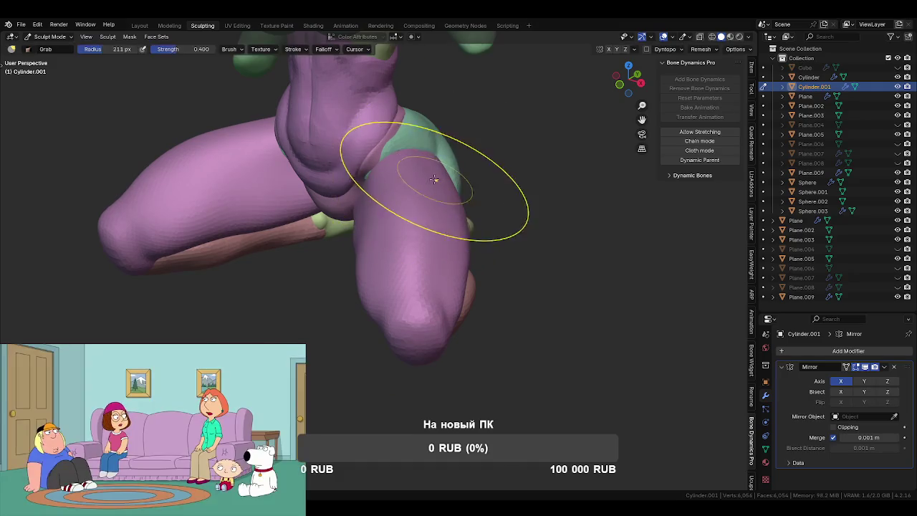
middle_drag(438, 239, 464, 313)
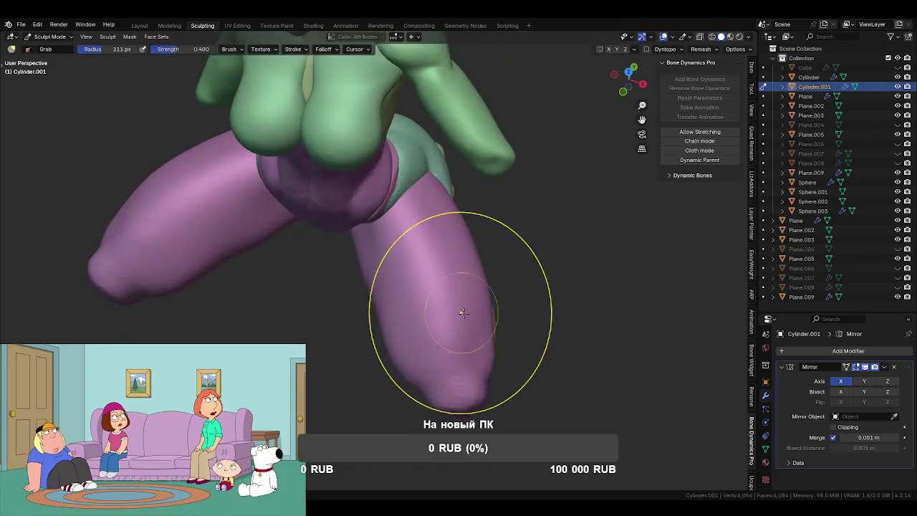
drag(471, 339, 452, 312)
- View the kneeling figure from the side and switch sculpting to Cylinder
middle_drag(477, 346, 437, 287)
mouse_move(364, 266)
middle_down()
mouse_move(334, 263)
mouse_move(344, 249)
middle_up()
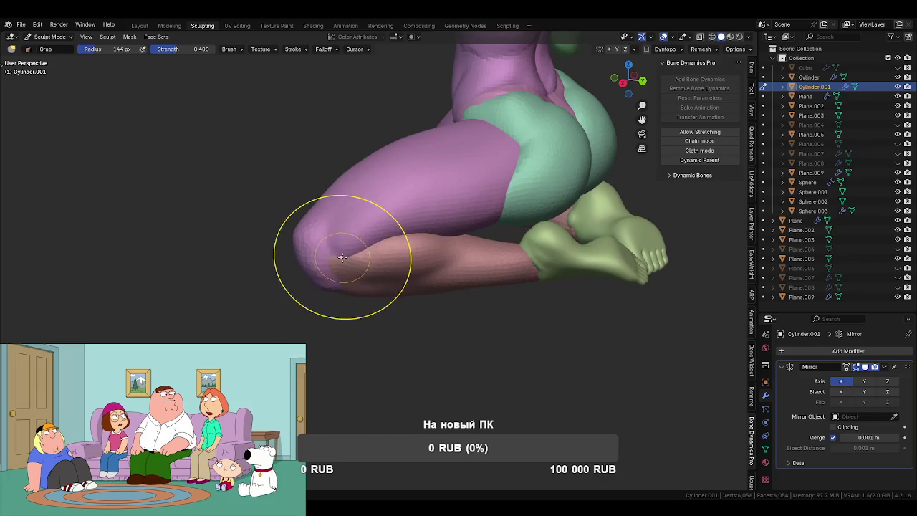
mouse_move(389, 284)
middle_down()
mouse_move(399, 184)
mouse_move(428, 252)
mouse_move(420, 246)
mouse_move(502, 242)
mouse_move(450, 217)
mouse_move(465, 249)
mouse_move(522, 205)
mouse_move(463, 258)
mouse_move(549, 213)
mouse_move(430, 148)
mouse_move(471, 210)
mouse_move(454, 241)
middle_up()
key(alt+q)
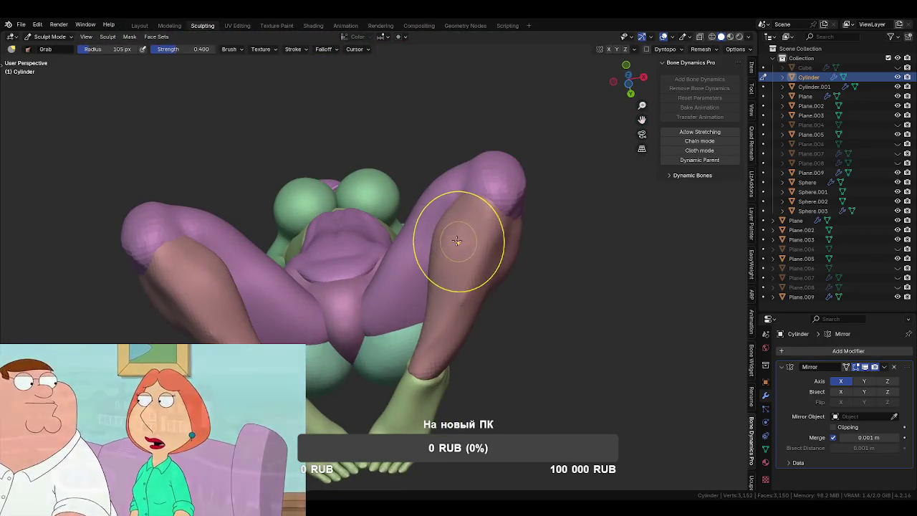
- Set the brush radius to 111 px and switch back to Cylinder.001
mouse_move(442, 294)
middle_down()
mouse_move(423, 315)
mouse_move(426, 328)
mouse_move(450, 271)
mouse_move(436, 273)
mouse_move(452, 300)
mouse_move(434, 307)
middle_up()
key(f)
key(f)
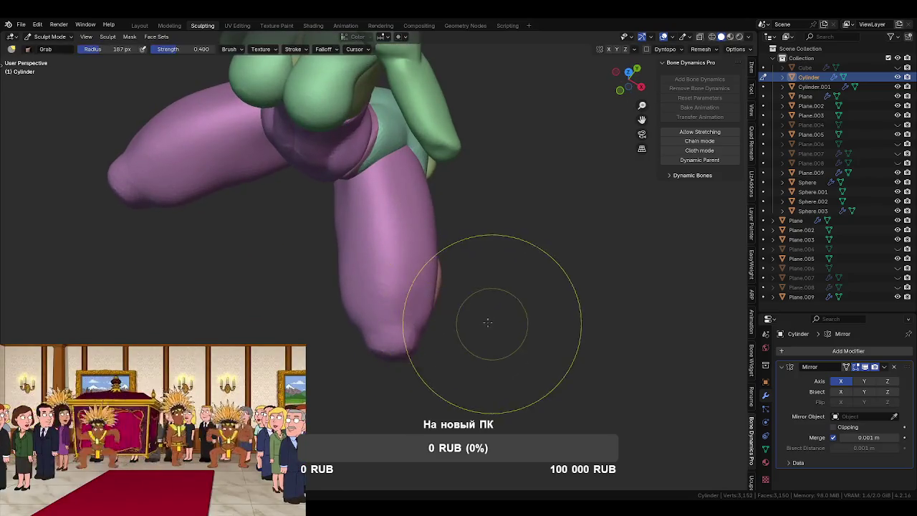
click(454, 318)
click(454, 317)
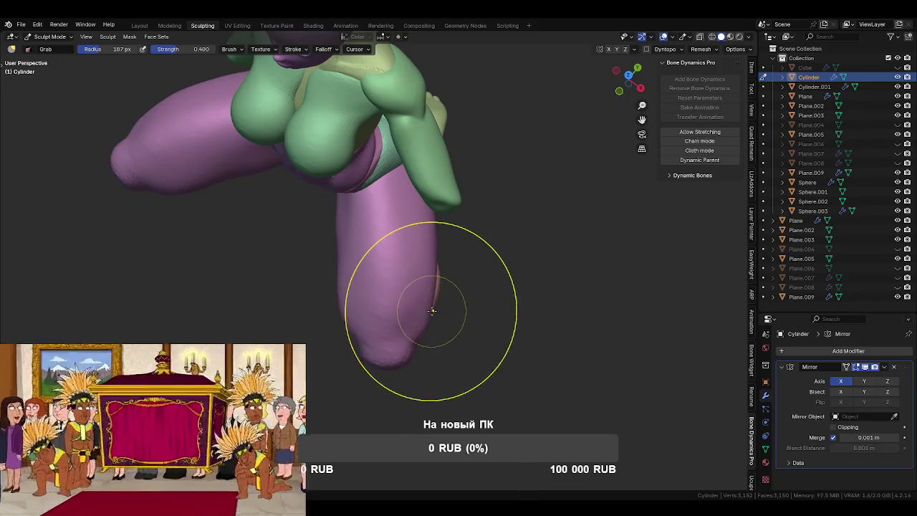
key(alt+q)
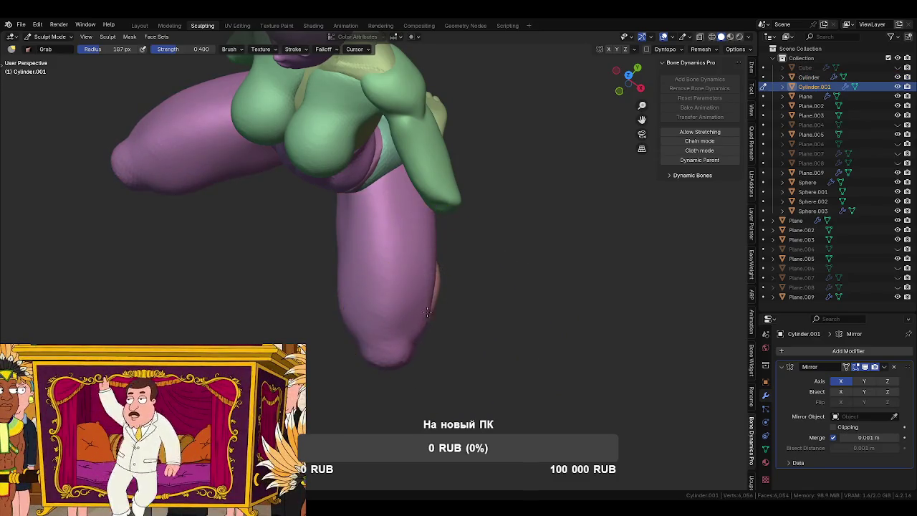
- Adjust the Grab brush radius from 150 px down to about 111 px
key(f)
click(421, 267)
mouse_move(421, 267)
middle_down()
mouse_move(426, 224)
mouse_move(420, 297)
mouse_move(455, 277)
mouse_move(379, 225)
middle_up()
click(422, 200)
key(f)
click(405, 272)
key(f)
click(373, 245)
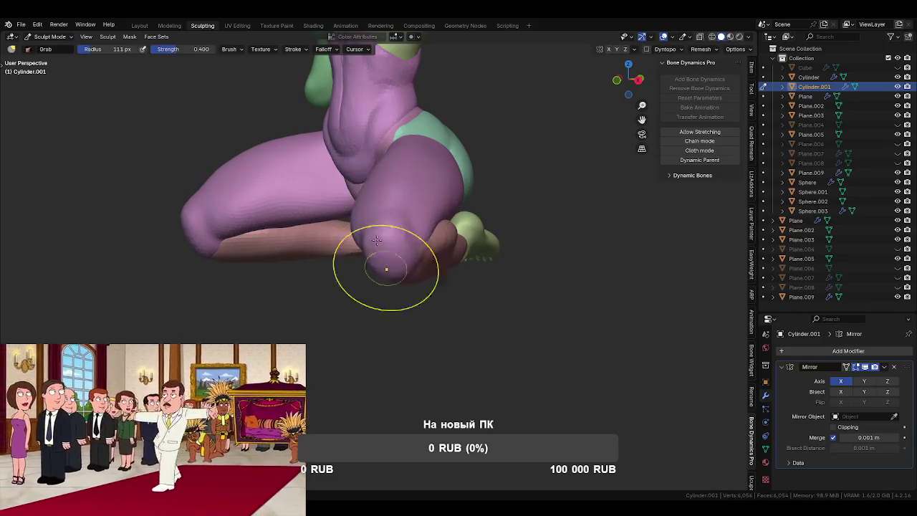
- Grab the knee and upper thigh of the purple leg and pull them upward
middle_drag(392, 265, 447, 245)
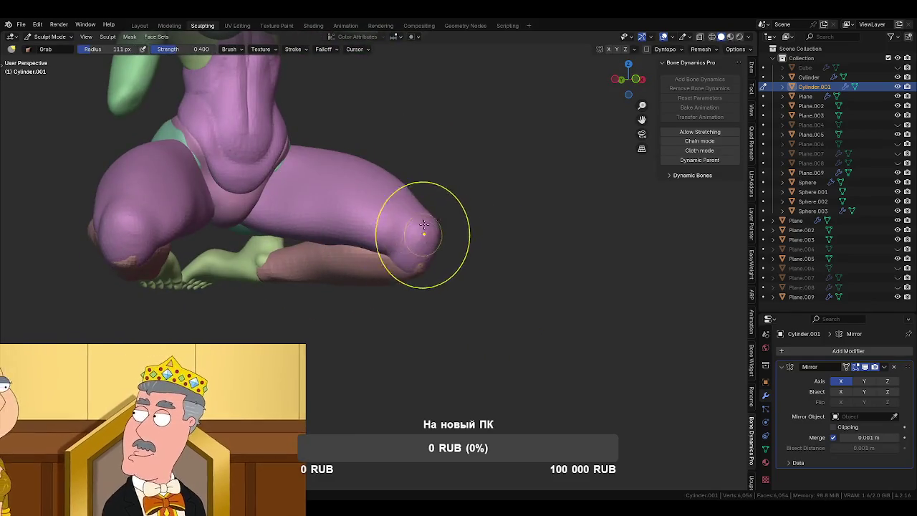
drag(455, 241, 423, 246)
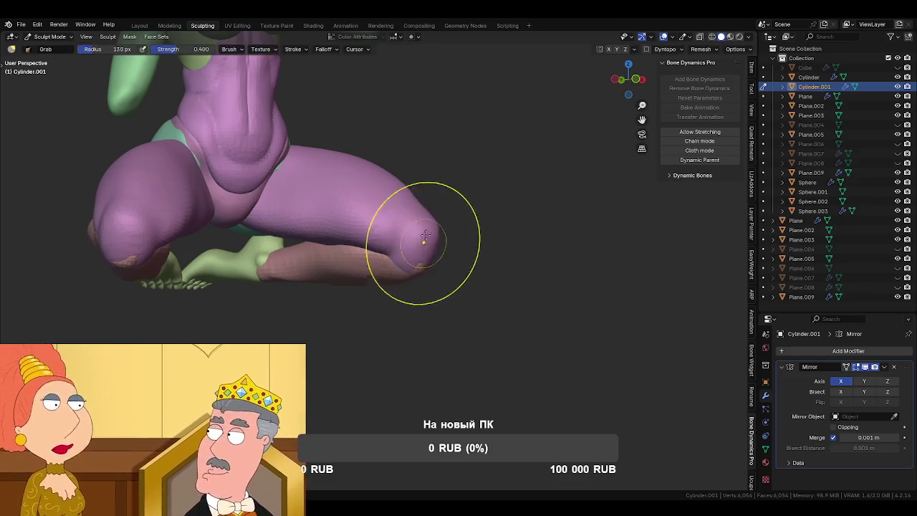
middle_drag(471, 256, 461, 220)
drag(461, 221, 423, 178)
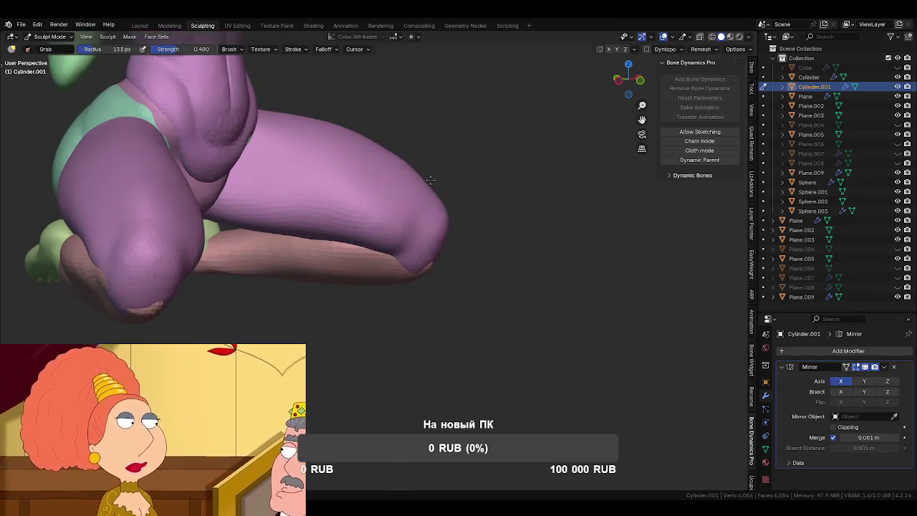
middle_drag(430, 181, 396, 277)
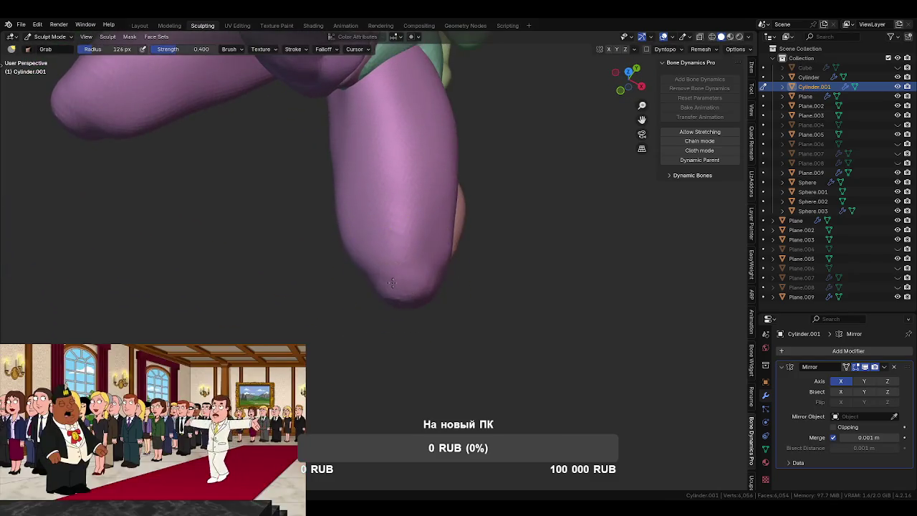
mouse_move(430, 287)
middle_down()
mouse_move(458, 252)
mouse_move(434, 251)
middle_up()
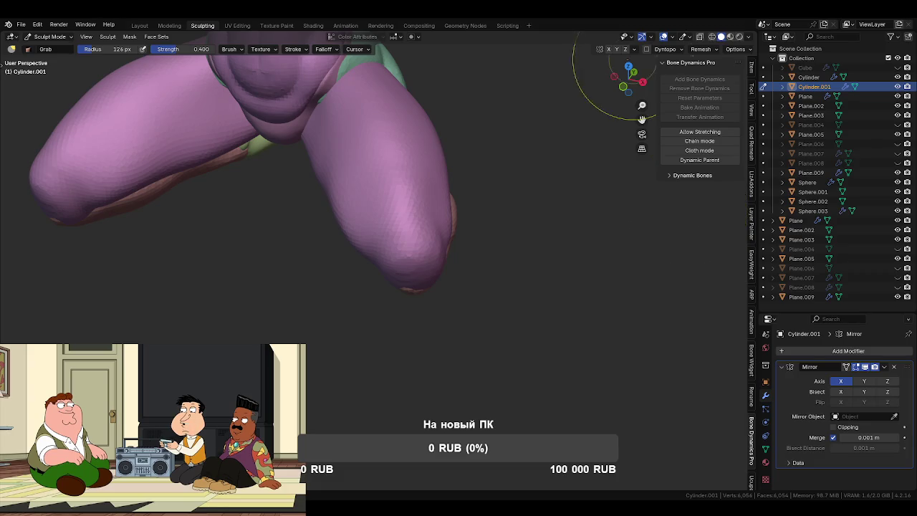
- Orbit and zoom out to inspect the leg tip and the whole figure
mouse_move(617, 79)
mouse_down()
mouse_move(471, 194)
mouse_move(446, 365)
mouse_move(467, 163)
mouse_up()
scroll(467, 162, down, 5)
mouse_move(454, 167)
middle_down()
mouse_move(420, 239)
mouse_move(447, 199)
mouse_move(444, 252)
middle_up()
scroll(443, 252, up, 2)
mouse_move(466, 215)
middle_down()
mouse_move(463, 237)
mouse_move(430, 241)
mouse_move(475, 230)
mouse_move(423, 251)
mouse_move(400, 239)
mouse_move(442, 198)
mouse_move(431, 216)
middle_up()
scroll(463, 241, up, 2)
- Switch sculpting to the Sphere.003 chest and set the Grab brush radius to 102 px
key(alt+q)
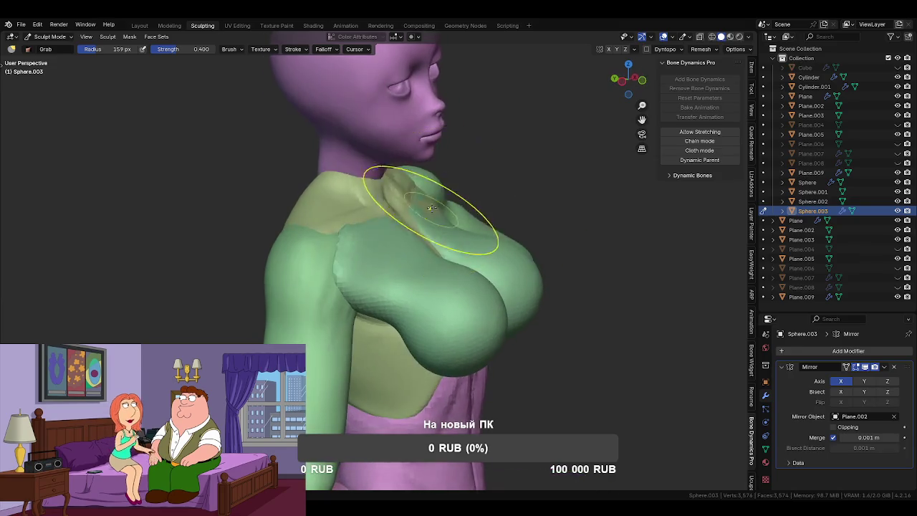
mouse_move(420, 180)
middle_down()
mouse_move(307, 195)
mouse_move(444, 268)
mouse_move(430, 231)
mouse_move(389, 205)
mouse_move(437, 167)
mouse_move(507, 285)
mouse_move(437, 273)
mouse_move(402, 287)
middle_up()
key(f)
click(394, 284)
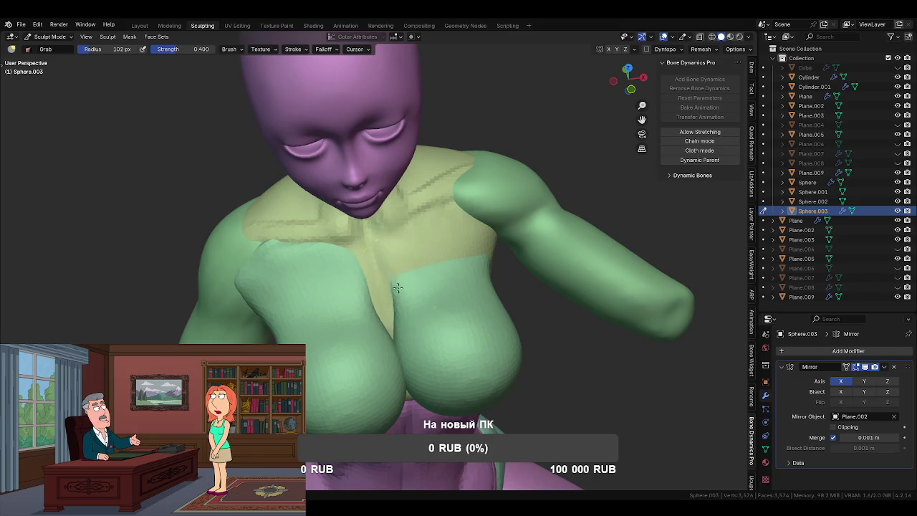
- Bulge the green chest mesh outward with the Grab brush from a side view
mouse_move(387, 295)
middle_down()
mouse_move(468, 234)
mouse_move(475, 260)
mouse_move(399, 235)
mouse_move(406, 271)
mouse_move(444, 272)
mouse_move(388, 239)
mouse_move(445, 262)
mouse_move(381, 271)
middle_up()
middle_drag(423, 228, 353, 229)
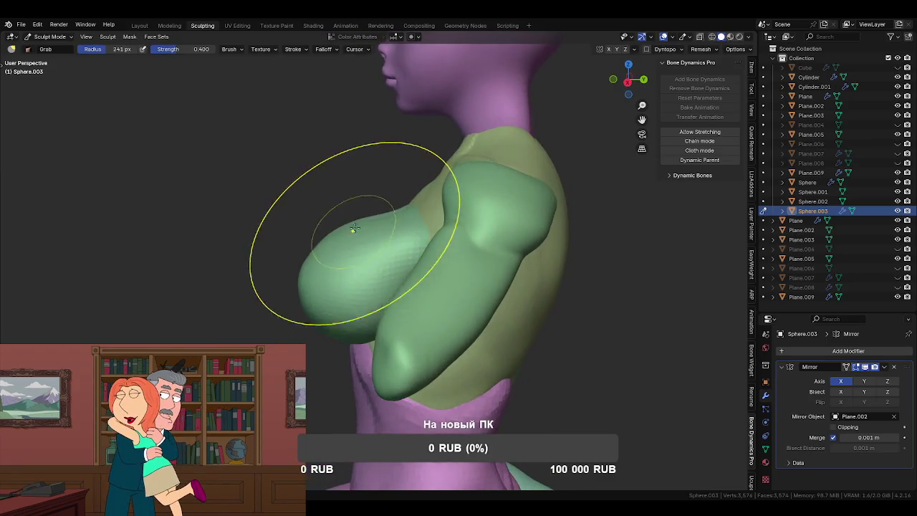
drag(387, 221, 399, 223)
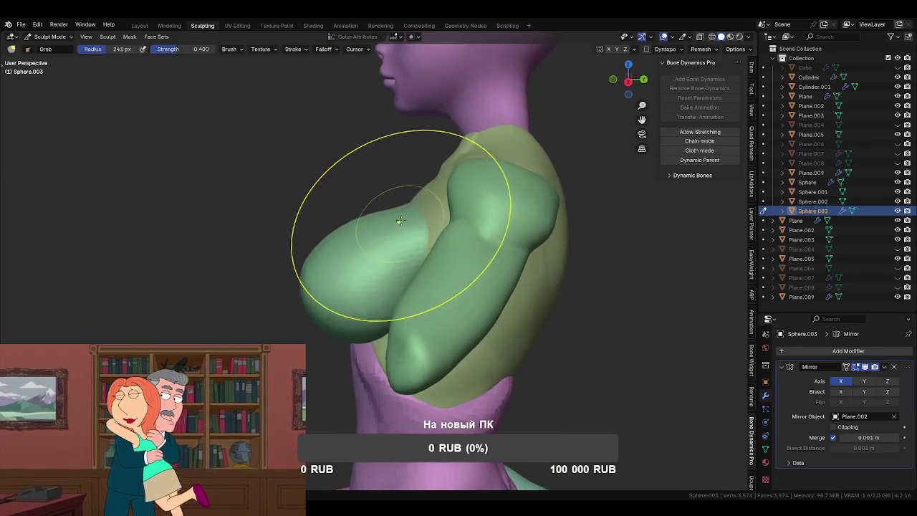
scroll(416, 208, up, 2)
key(f)
click(402, 230)
middle_drag(401, 229, 439, 278)
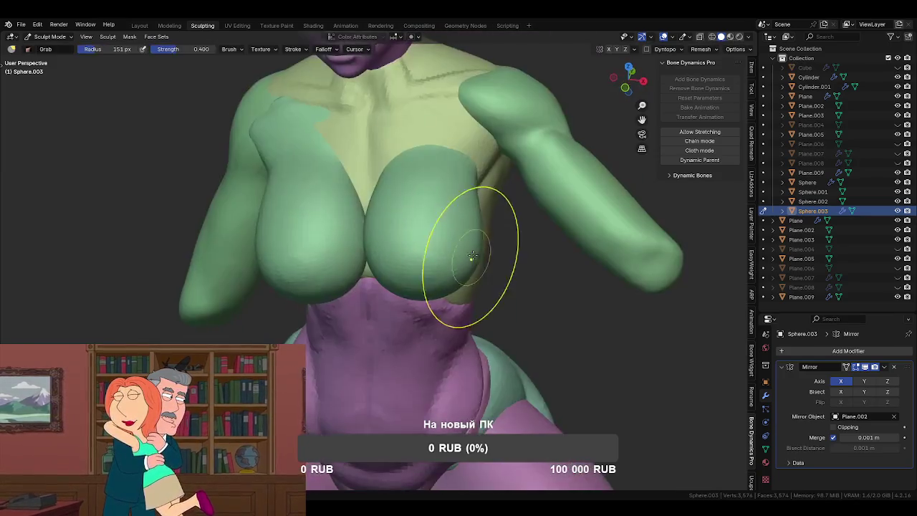
- Resize the Grab brush to 78 px, then 106 and 160 px around the chest
key(f)
click(424, 222)
mouse_move(423, 223)
middle_down()
mouse_move(401, 244)
mouse_move(399, 227)
mouse_move(440, 216)
mouse_move(432, 236)
mouse_move(492, 287)
mouse_move(440, 297)
mouse_move(455, 251)
mouse_move(446, 262)
middle_up()
key(f)
click(447, 239)
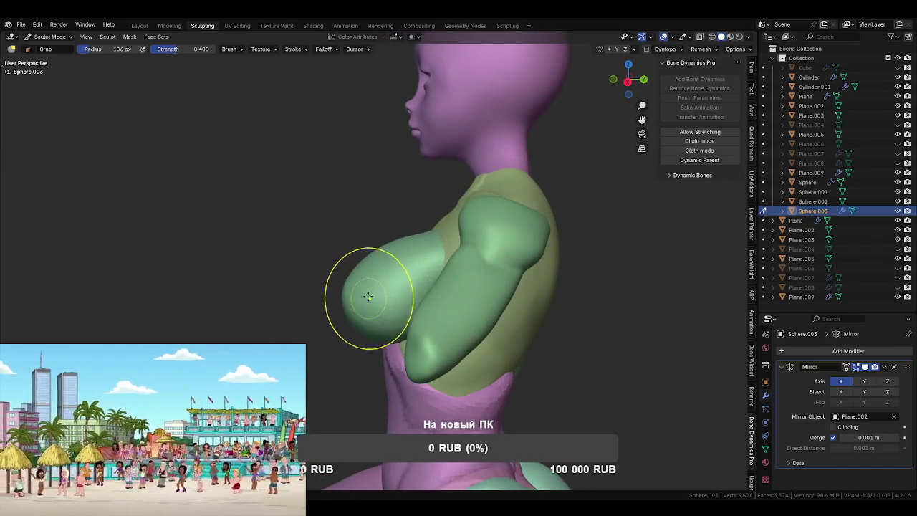
middle_drag(368, 298, 358, 316)
key(f)
click(379, 268)
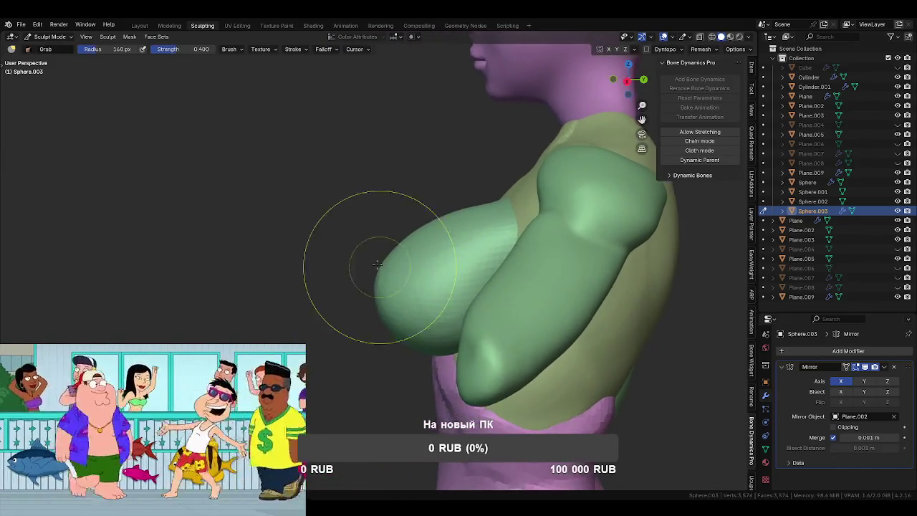
- Fine-tune the Grab brush radius through 190 and 162 px to 142 px
key(f)
click(460, 289)
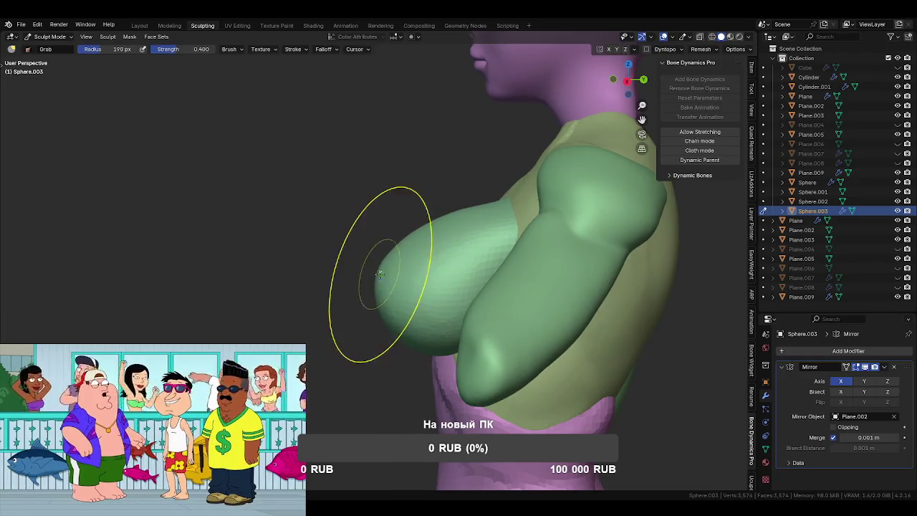
key(f)
click(395, 249)
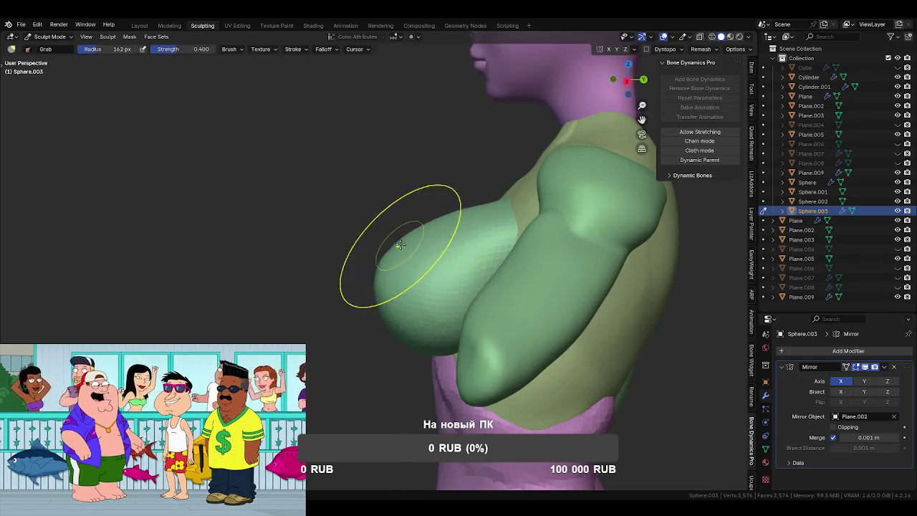
mouse_move(405, 245)
middle_down()
mouse_move(432, 270)
mouse_move(490, 264)
mouse_move(461, 317)
mouse_move(399, 348)
mouse_move(389, 307)
middle_up()
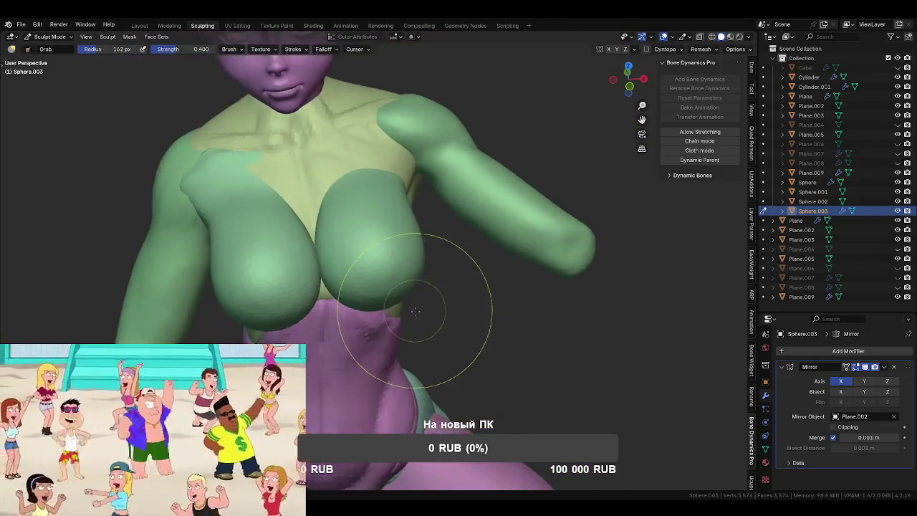
key(f)
click(390, 310)
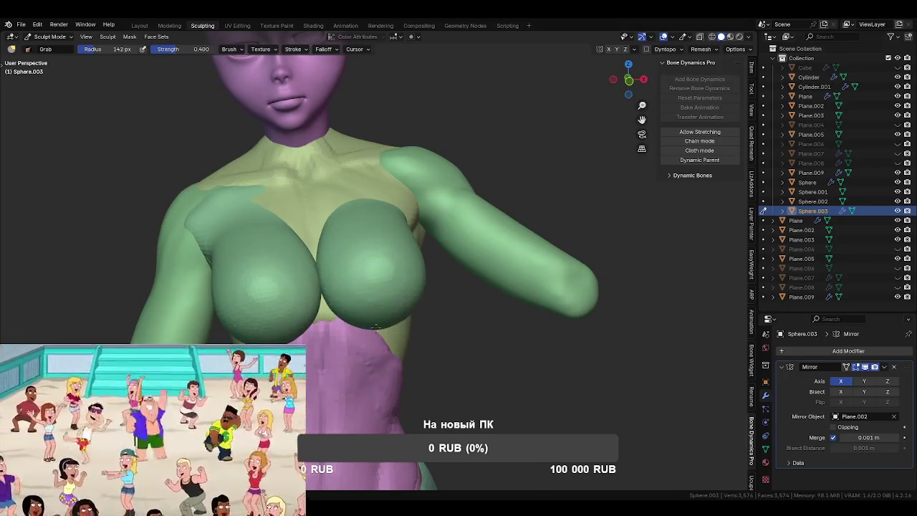
- Frame the whole head and torso front-on and return to Object Mode
mouse_move(451, 334)
middle_down()
mouse_move(420, 359)
mouse_move(337, 286)
middle_up()
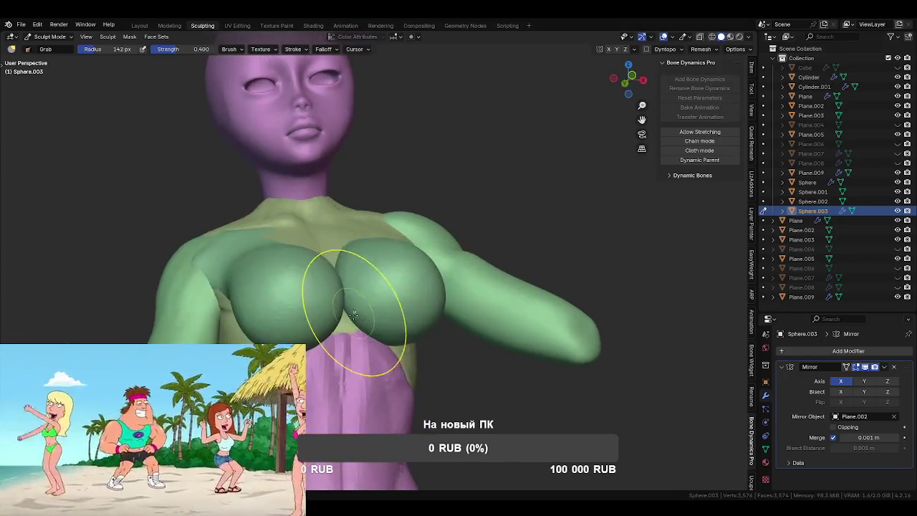
middle_drag(414, 309, 430, 327)
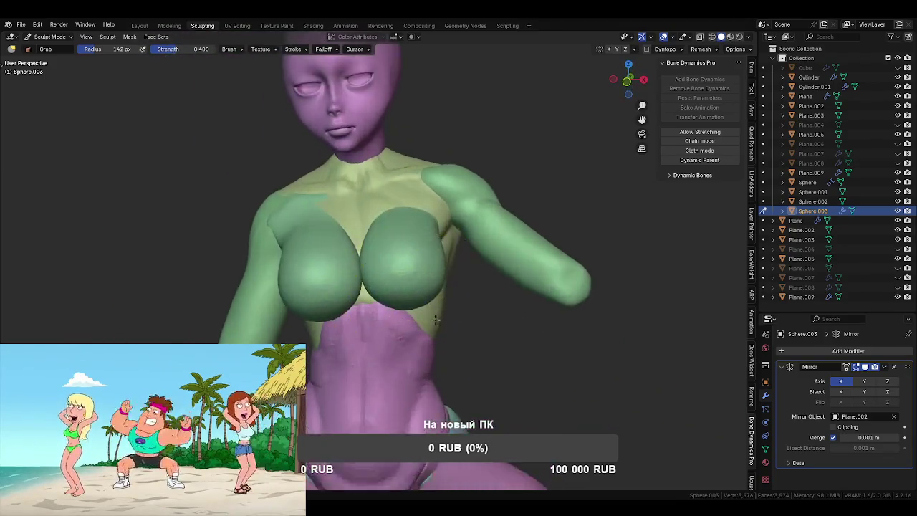
scroll(430, 327, up, 2)
scroll(496, 340, up, 1)
mouse_move(496, 340)
middle_down()
mouse_move(431, 226)
mouse_move(425, 238)
mouse_move(425, 215)
middle_up()
key(ctrl+Tab)
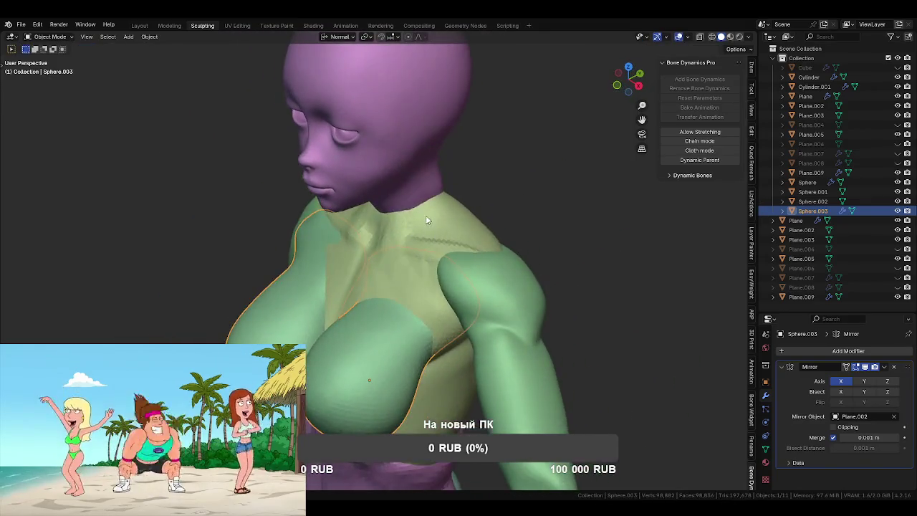
- Sculpt the yellow Plane.002 top with a 37 px Crease brush
click(426, 215)
key(ctrl+Tab)
key(f)
click(401, 224)
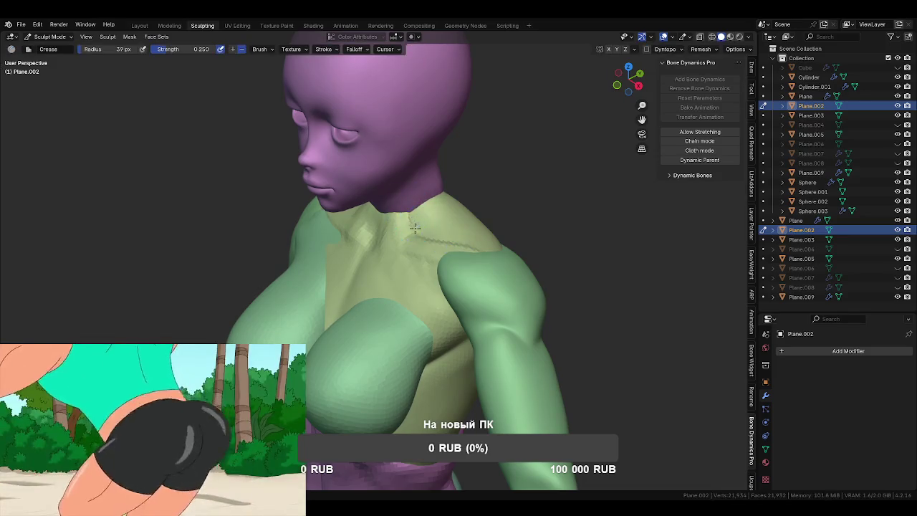
- Crease the collarbone area, resizing the brush to 40 px then 86 px
mouse_move(416, 208)
middle_down()
mouse_move(418, 239)
mouse_move(390, 233)
mouse_move(477, 244)
mouse_move(416, 235)
middle_up()
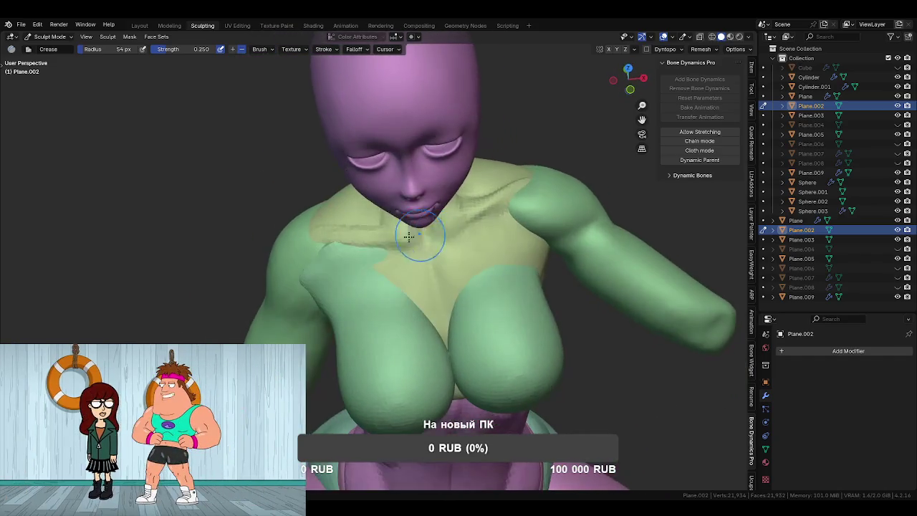
middle_drag(361, 251, 385, 250)
key(bracketleft)
key(bracketleft)
key(bracketleft)
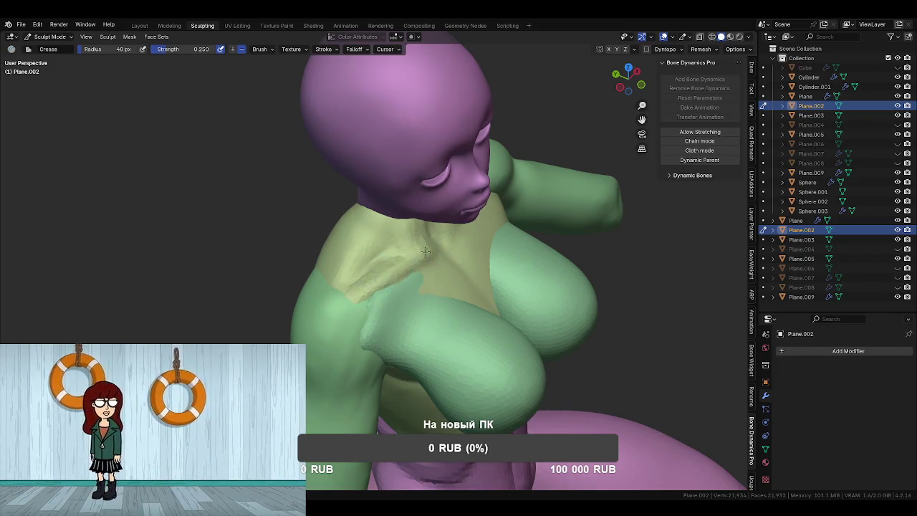
middle_drag(414, 257, 401, 301)
key(bracketright)
key(bracketright)
key(bracketright)
- Pull the neck and chest into shape with Grab, then set the Crease brush to 85 px
key(g)
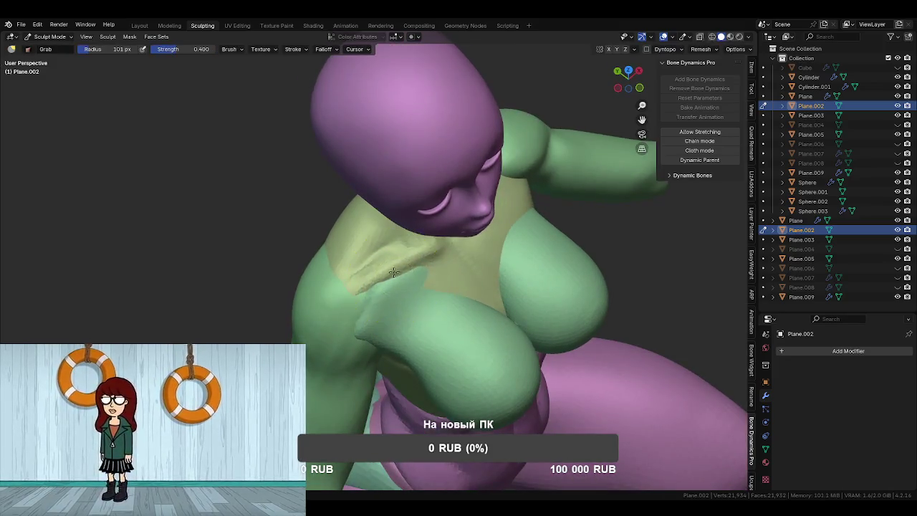
drag(400, 271, 426, 262)
mouse_move(432, 263)
middle_down()
mouse_move(453, 273)
mouse_move(435, 264)
middle_up()
key(shift+c)
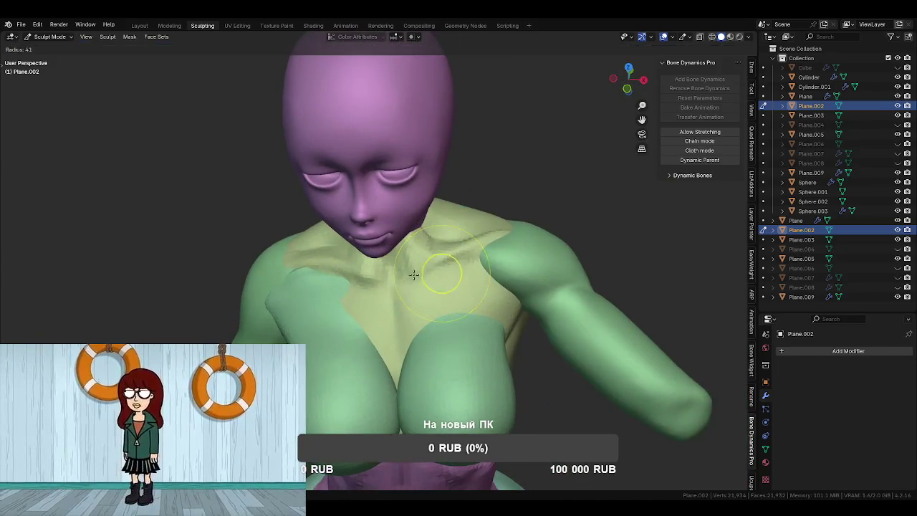
key(f)
mouse_move(435, 280)
middle_down()
mouse_move(438, 269)
mouse_move(447, 299)
middle_up()
click(423, 261)
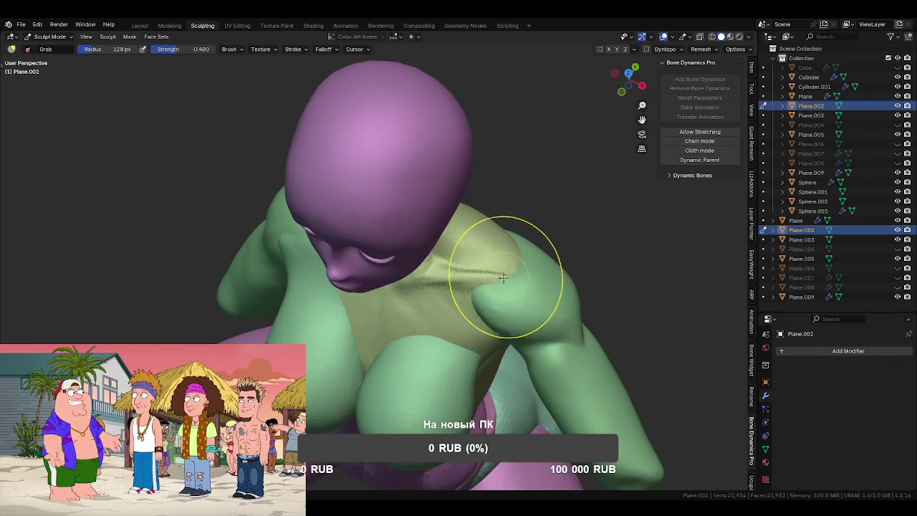
- Work around the shoulders and back of the neck, enlarging the brush and returning to Grab
mouse_move(441, 277)
middle_down()
mouse_move(434, 260)
mouse_move(409, 260)
mouse_move(479, 280)
mouse_move(379, 266)
middle_up()
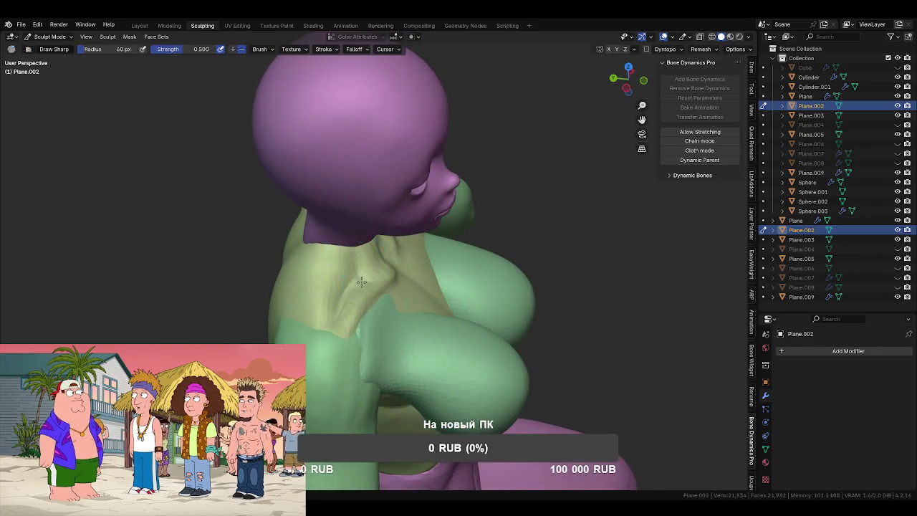
mouse_move(356, 301)
middle_down()
mouse_move(430, 222)
mouse_move(423, 280)
mouse_move(382, 238)
mouse_move(390, 242)
middle_up()
key(f)
key(g)
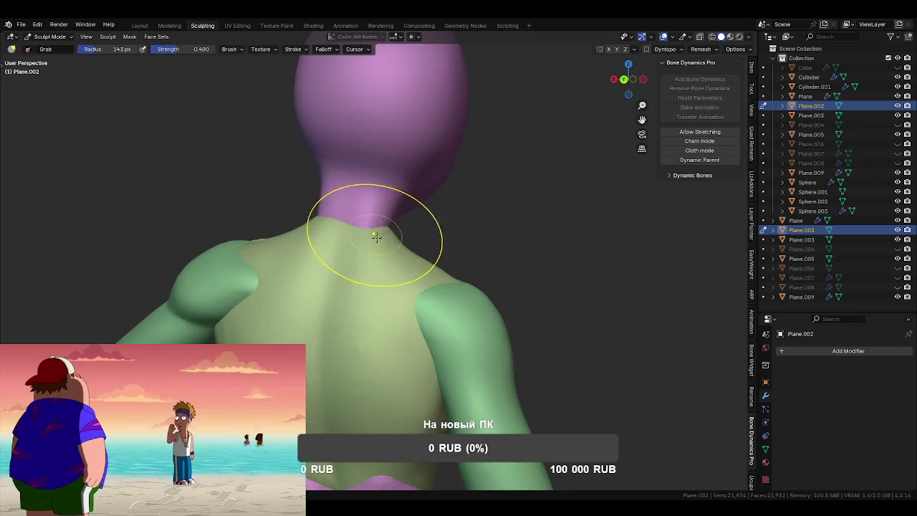
mouse_move(363, 213)
middle_down()
mouse_move(390, 254)
mouse_move(454, 213)
mouse_move(485, 246)
mouse_move(481, 215)
mouse_move(424, 277)
middle_up()
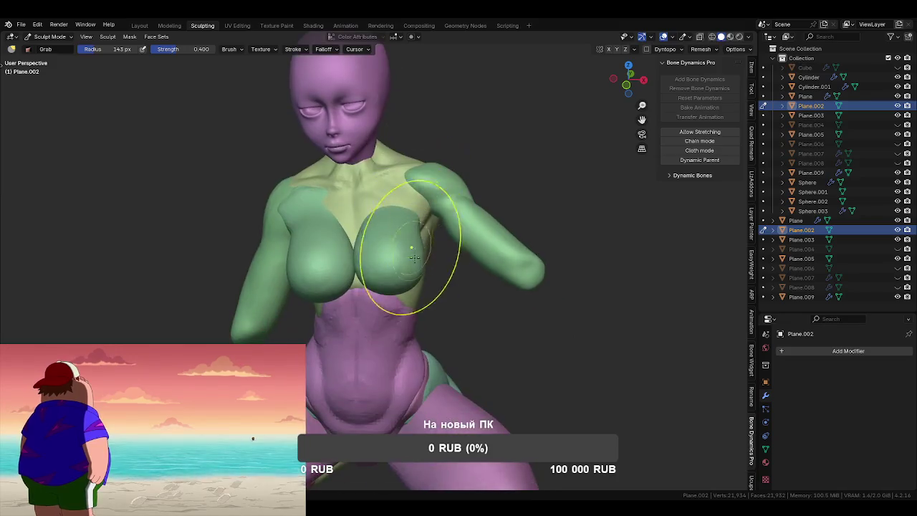
- Return to Object Mode, deselect the top, and select the arm piece Plane.003 in side profile
key(ctrl+Tab)
click(500, 336)
mouse_move(500, 337)
shift+middle_down()
mouse_move(481, 293)
mouse_move(449, 296)
shift+middle_up()
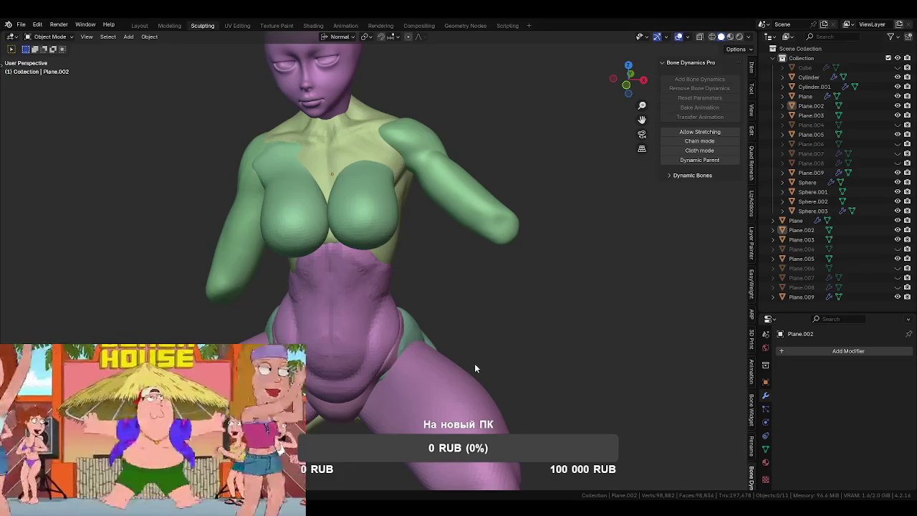
ctrl+scroll(462, 304, left, 5)
mouse_move(464, 305)
middle_down()
mouse_move(416, 261)
mouse_move(432, 261)
mouse_move(411, 273)
mouse_move(456, 305)
middle_up()
click(469, 258)
- Reveal all hidden objects and hide the giant scissors Cube
key(KP_Divide)
key(KP_Divide)
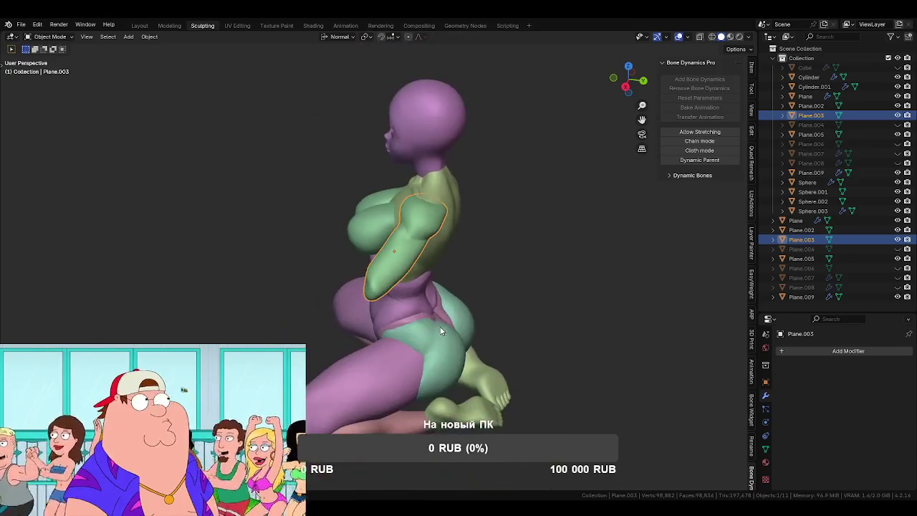
key(alt+h)
key(alt+a)
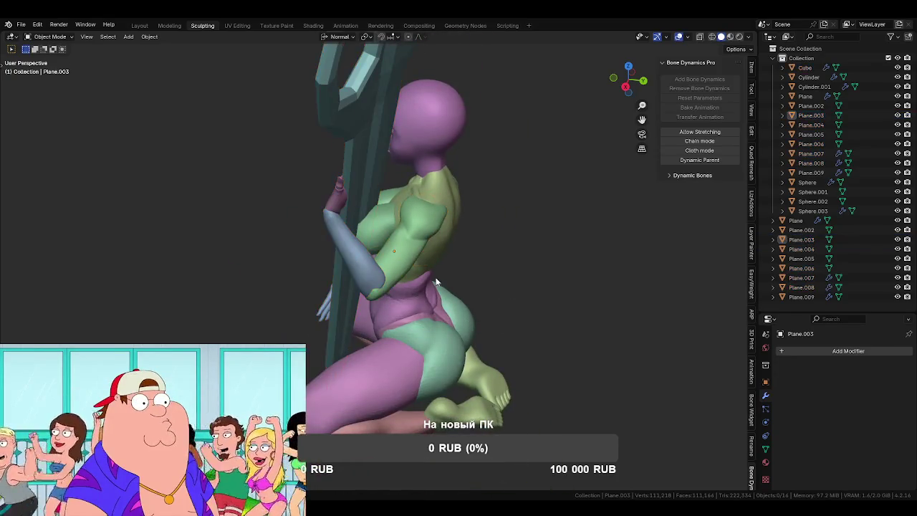
mouse_move(445, 304)
middle_down()
mouse_move(499, 256)
mouse_move(464, 163)
middle_up()
click(455, 171)
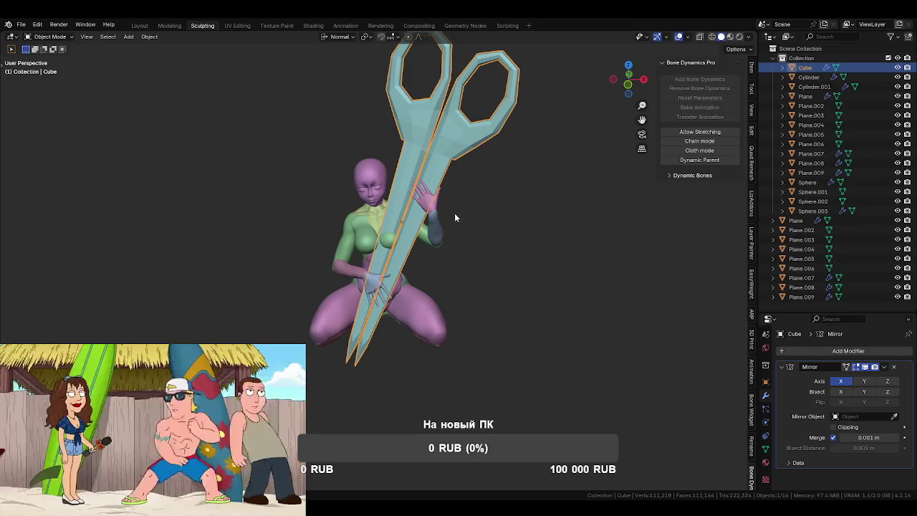
key(Delete)
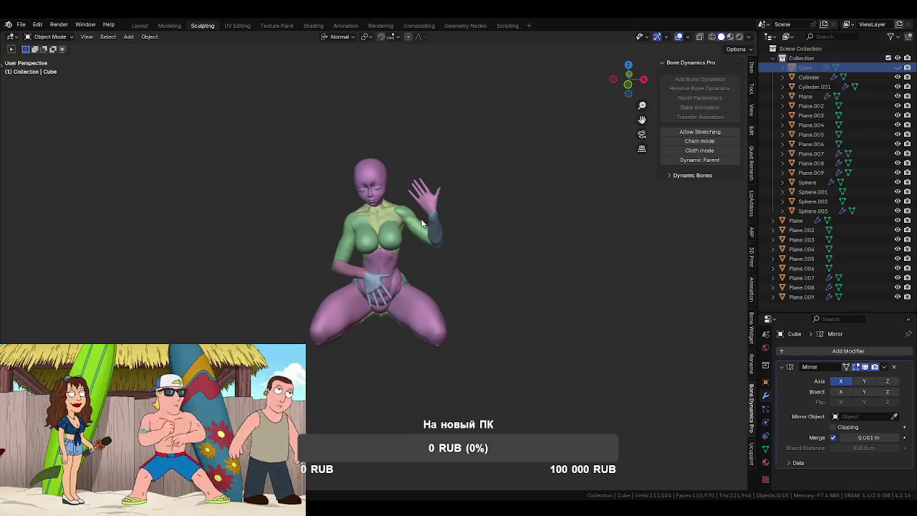
- Zoom in on the torso and select the forearm piece Plane.006
scroll(421, 217, up, 3)
click(365, 179)
mouse_move(435, 235)
middle_down()
mouse_move(529, 218)
mouse_move(508, 221)
mouse_move(516, 277)
mouse_move(466, 290)
mouse_move(450, 270)
mouse_move(483, 277)
mouse_move(462, 314)
middle_up()
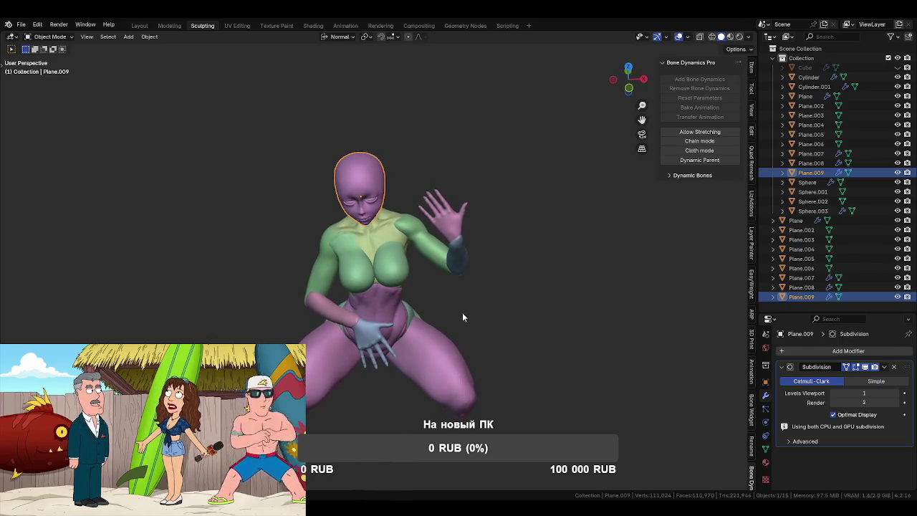
middle_drag(374, 347, 413, 304)
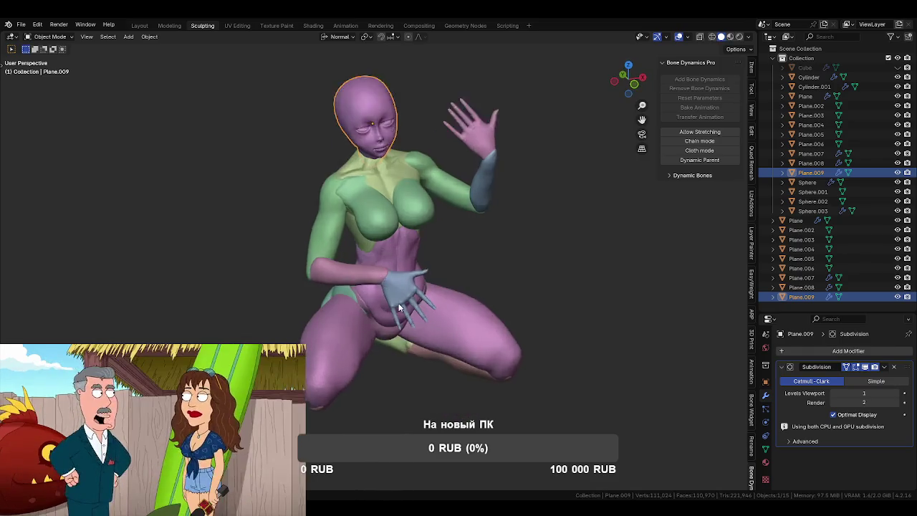
scroll(377, 285, up, 3)
click(415, 286)
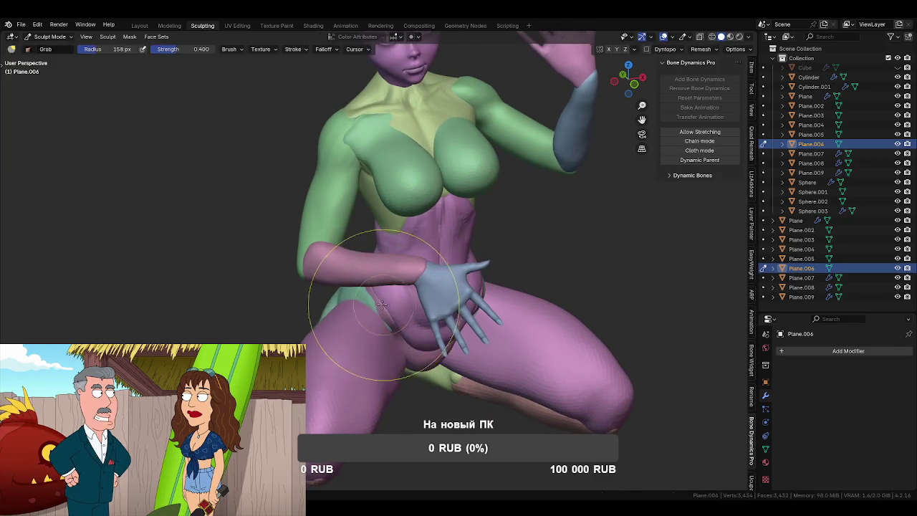
- Try a Grab pull on the forearm, undo it, and reframe the torso
middle_drag(382, 304, 400, 273)
scroll(387, 293, up, 2)
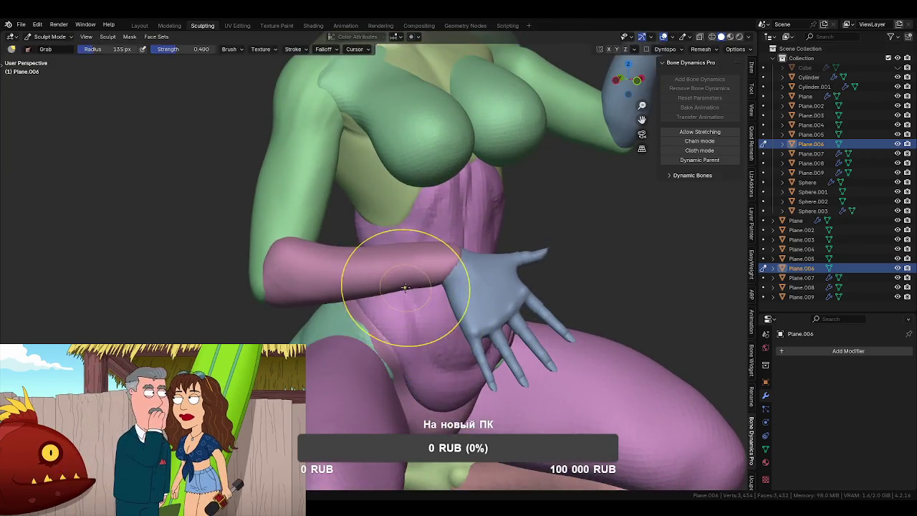
middle_drag(416, 291, 442, 248)
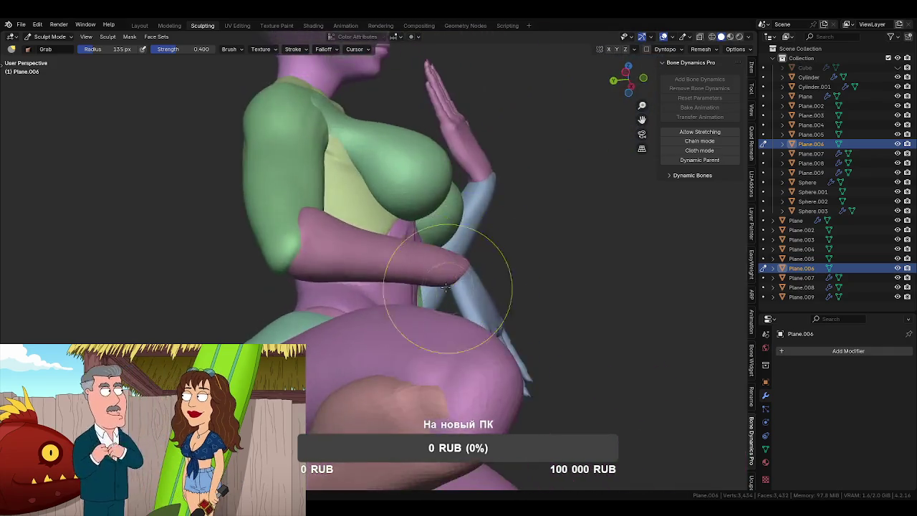
drag(442, 248, 451, 236)
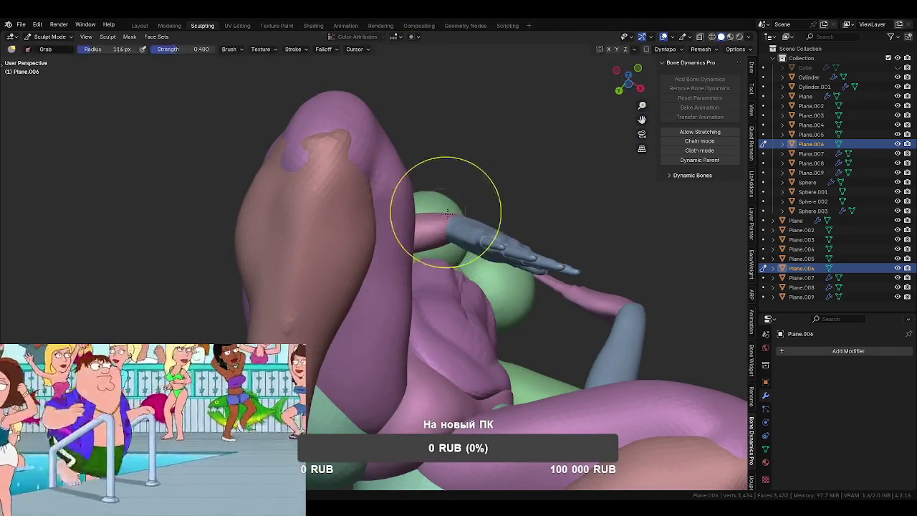
key(ctrl+z)
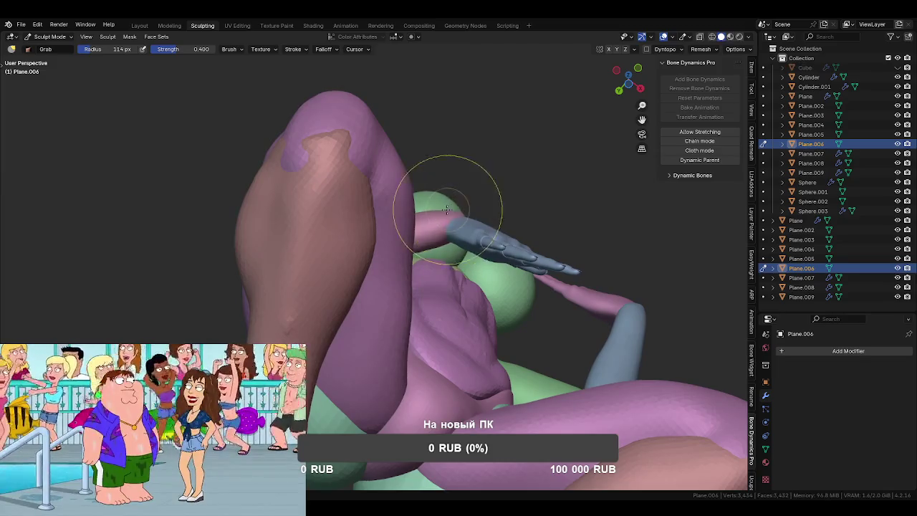
middle_drag(445, 217, 409, 310)
mouse_move(393, 297)
middle_down()
mouse_move(334, 284)
mouse_move(574, 223)
mouse_move(491, 266)
mouse_move(399, 260)
mouse_move(414, 287)
mouse_move(430, 287)
mouse_move(420, 287)
middle_up()
scroll(598, 215, up, 3)
- Set the brush radius to 114 px and toggle sculpting between Plane.005 and Plane.006
key(f)
click(431, 324)
mouse_move(431, 324)
middle_down()
mouse_move(450, 286)
mouse_move(488, 303)
mouse_move(436, 335)
mouse_move(399, 307)
mouse_move(451, 286)
mouse_move(362, 307)
mouse_move(447, 296)
middle_up()
key(alt+q)
key(f)
key(alt+q)
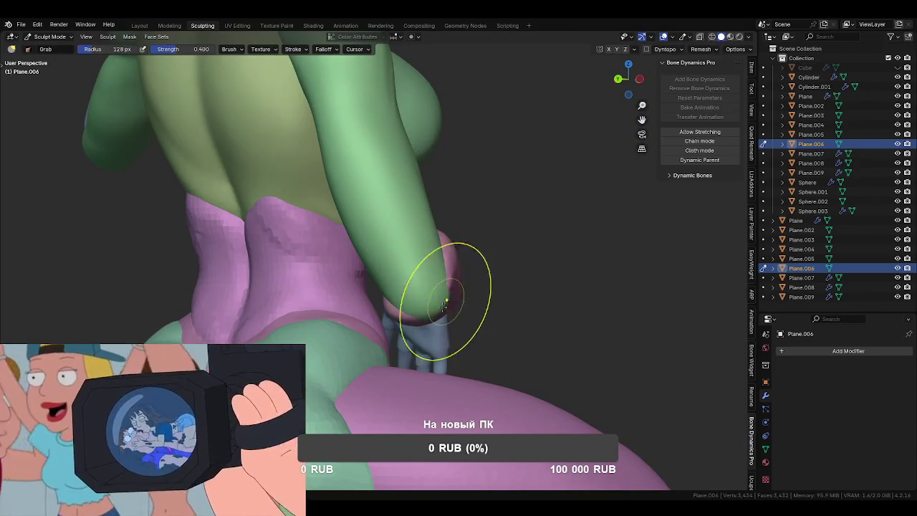
- From the rear, pull the pink-cuffed arm tip down and inward against the body
mouse_move(445, 305)
middle_down()
mouse_move(392, 296)
mouse_move(406, 304)
mouse_move(363, 263)
mouse_move(383, 344)
middle_up()
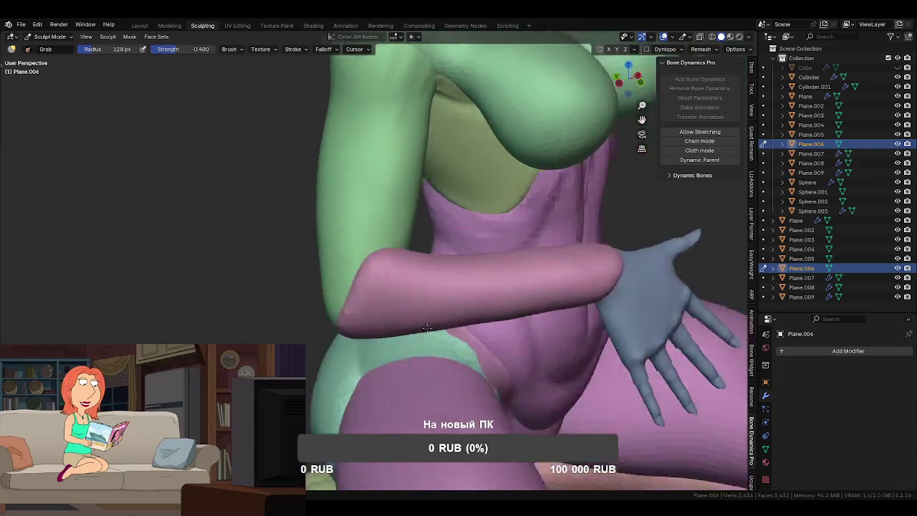
middle_drag(328, 307, 483, 293)
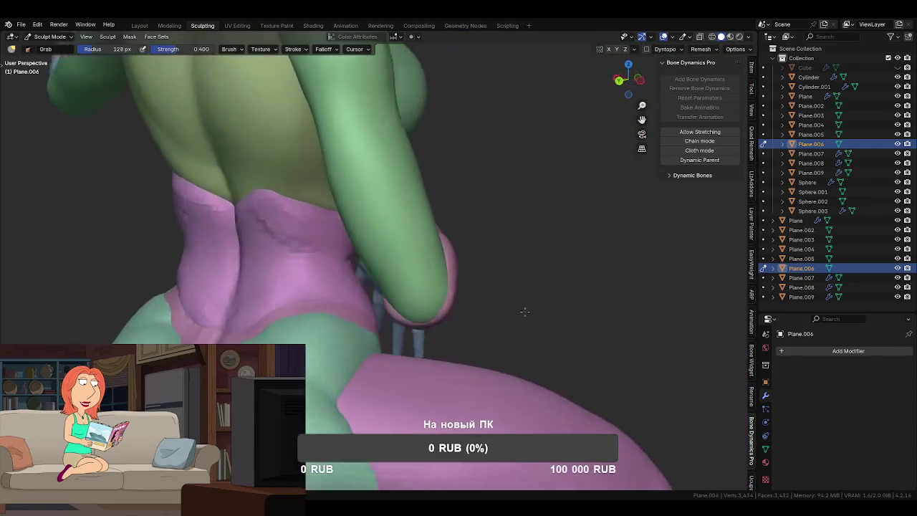
drag(470, 281, 455, 310)
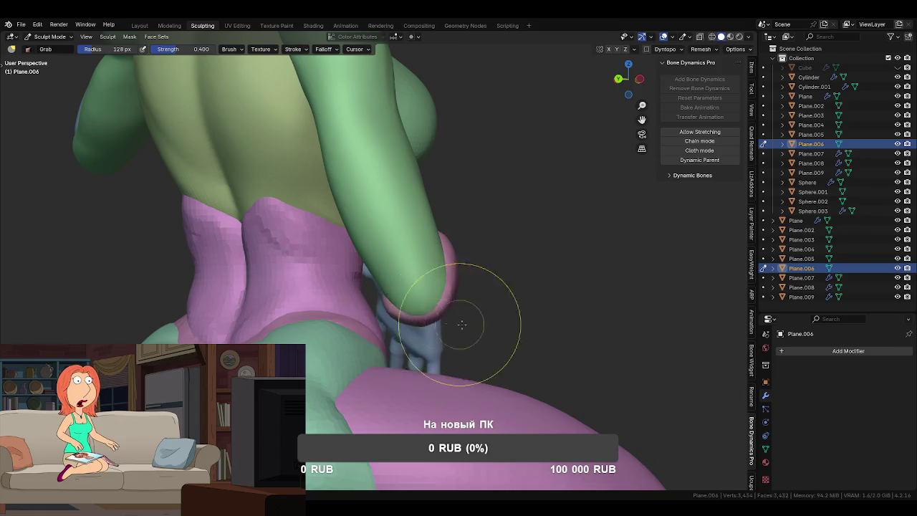
middle_drag(462, 324, 492, 369)
mouse_move(409, 306)
middle_down()
mouse_move(382, 287)
mouse_move(389, 280)
middle_up()
- Toggle between Plane.005 and Plane.006 and zoom out to the whole seated figure
key(alt+q)
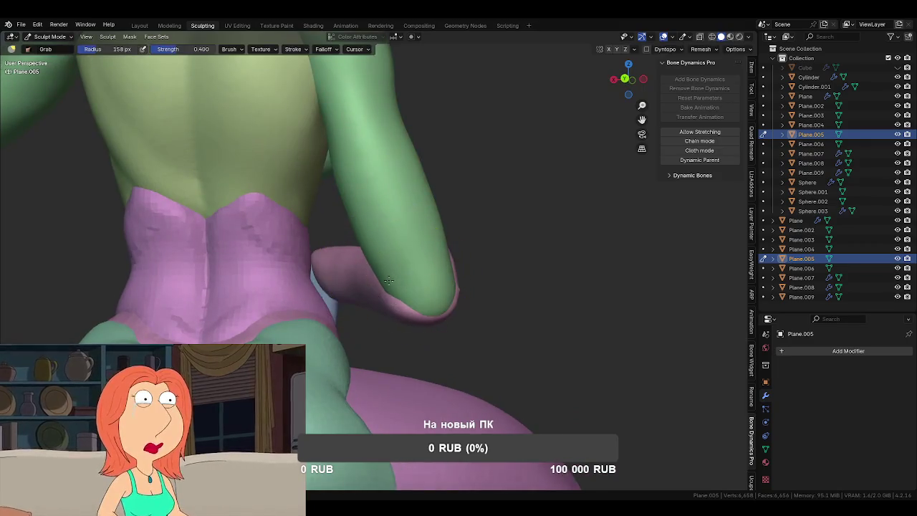
key(alt+q)
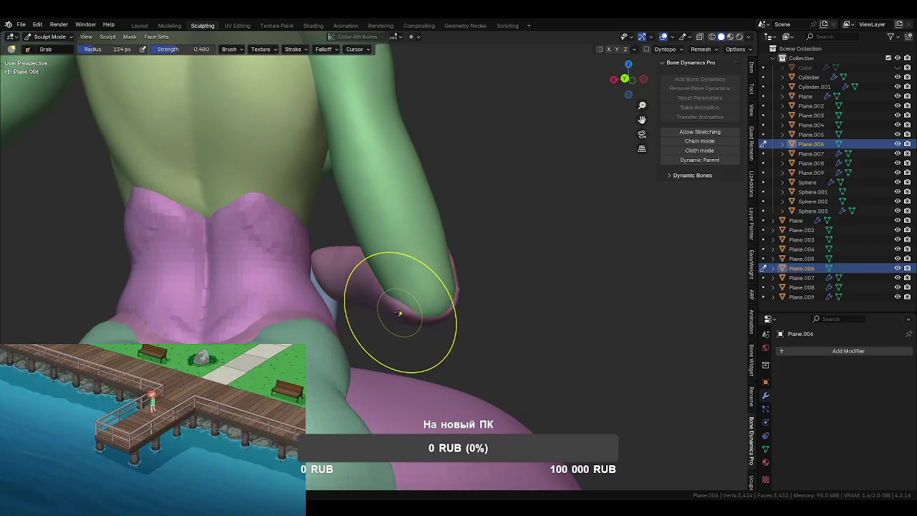
middle_drag(428, 323, 431, 314)
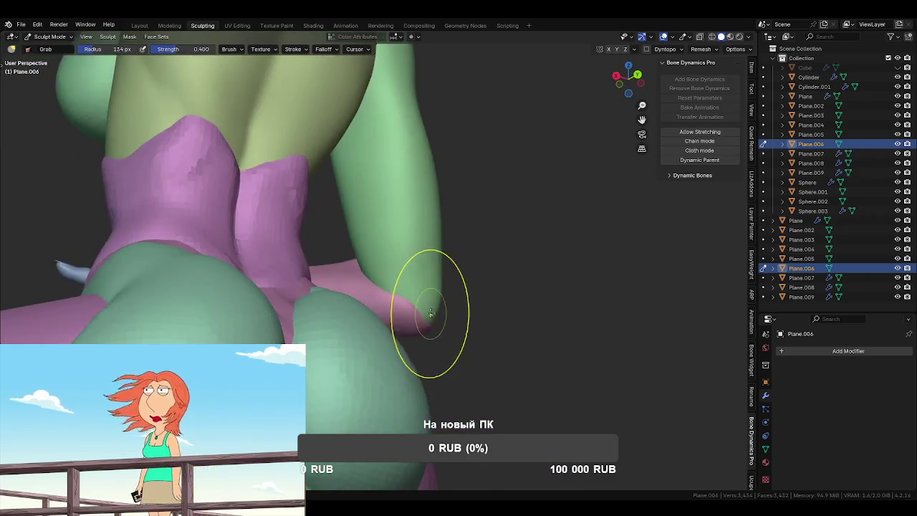
scroll(440, 326, down, 3)
mouse_move(389, 266)
middle_down()
mouse_move(421, 233)
mouse_move(410, 338)
middle_up()
key(ctrl+Tab)
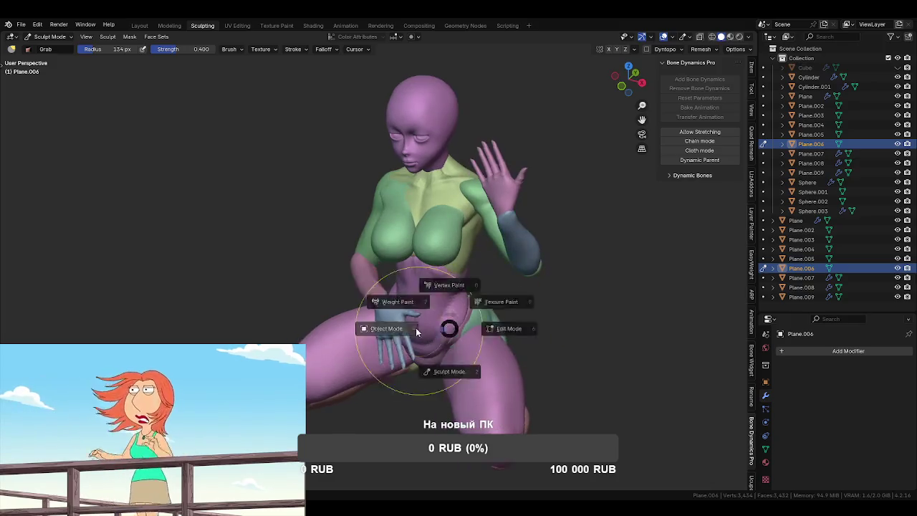
- Voxel-remesh the Sphere.002 torso at a newly chosen voxel size
click(460, 305)
middle_drag(460, 304, 477, 316)
scroll(445, 287, up, 2)
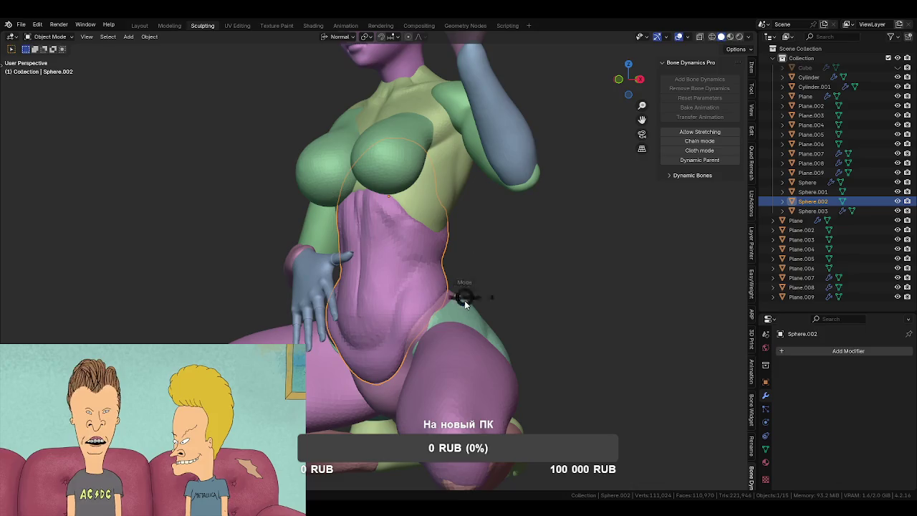
key(ctrl+Tab)
key(r)
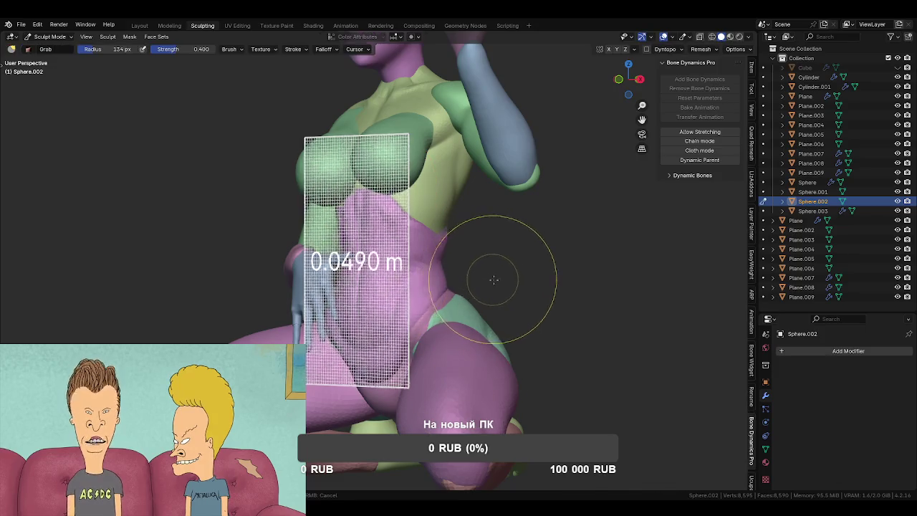
click(506, 286)
key(ctrl+r)
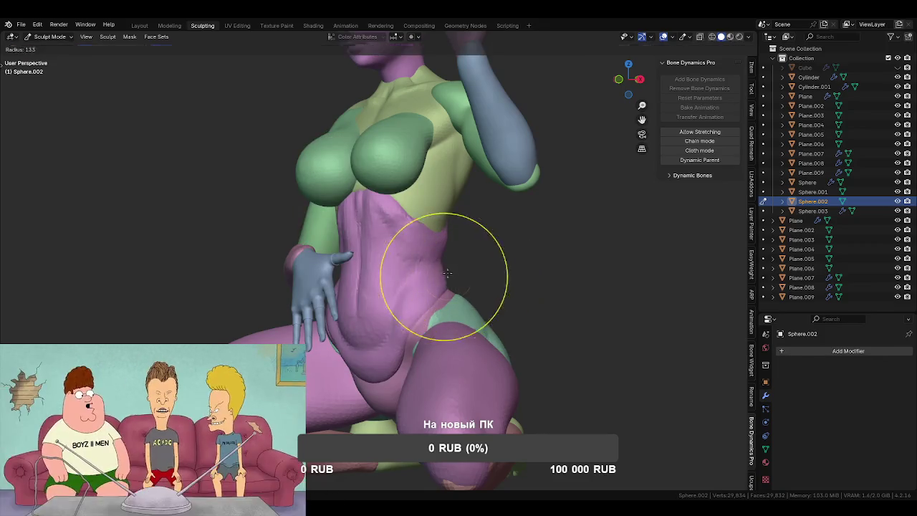
- Shrink the brush and Grab-sculpt the torso's back and side
middle_drag(461, 266, 444, 281)
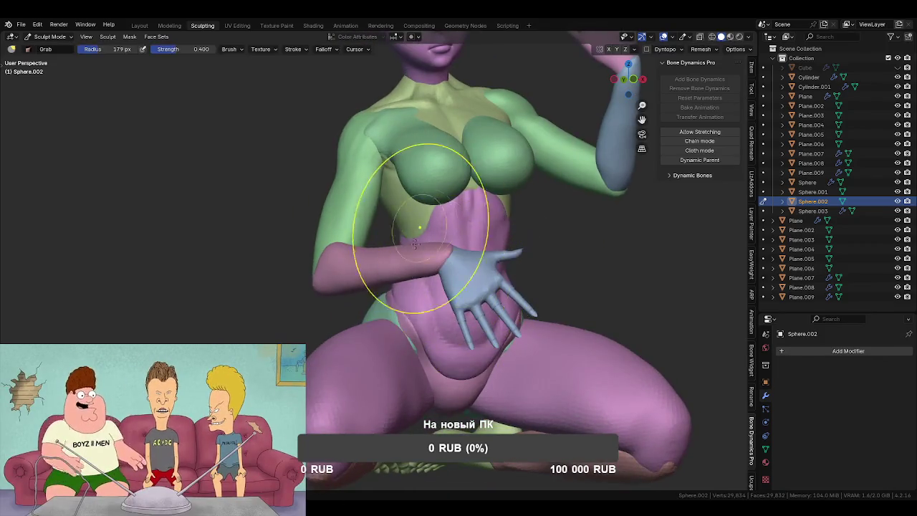
mouse_move(488, 344)
middle_down()
mouse_move(282, 255)
mouse_move(383, 243)
middle_up()
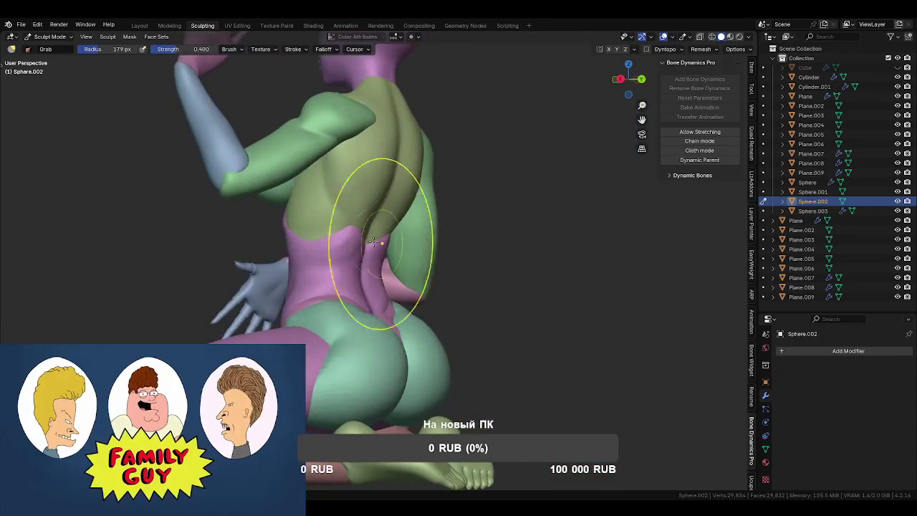
middle_drag(441, 259, 487, 268)
key(f)
click(423, 267)
mouse_move(416, 273)
middle_down()
mouse_move(430, 287)
mouse_move(420, 253)
mouse_move(383, 266)
middle_up()
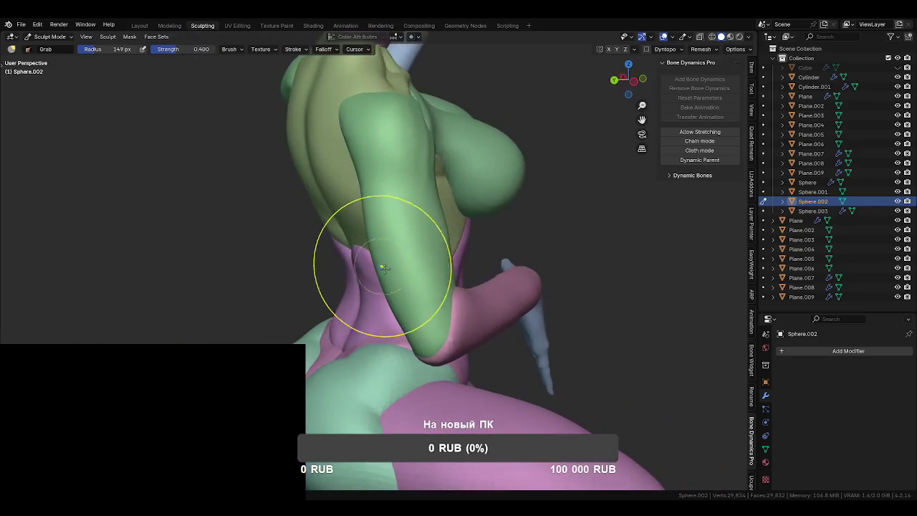
click(360, 275)
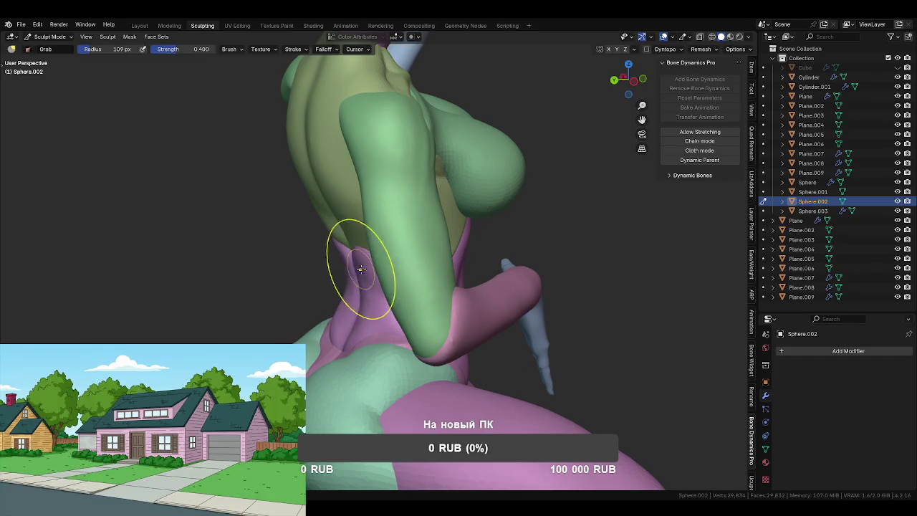
mouse_move(371, 258)
middle_down()
mouse_move(470, 261)
mouse_move(448, 263)
mouse_move(458, 267)
mouse_move(446, 273)
mouse_move(443, 329)
mouse_move(473, 301)
mouse_move(471, 322)
mouse_move(419, 220)
middle_up()
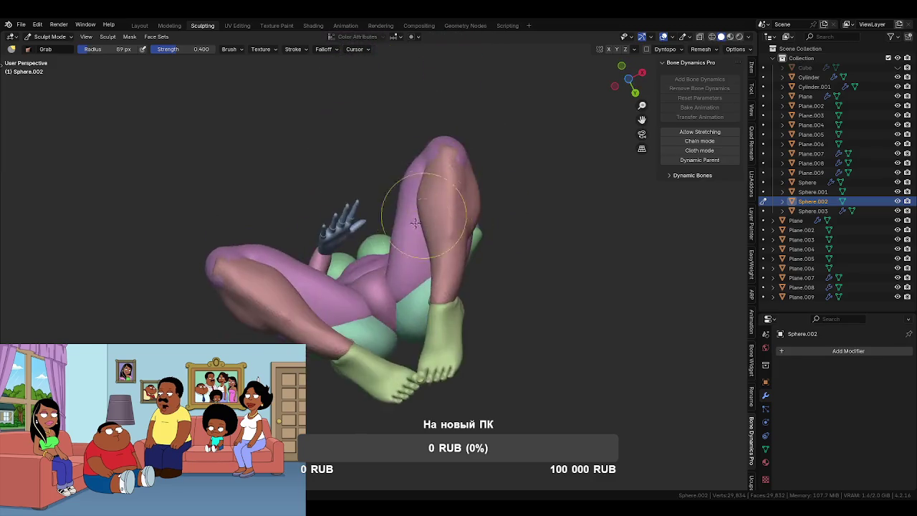
scroll(420, 220, up, 3)
- Resize the brush again and reshape the front of the torso
mouse_move(403, 287)
middle_down()
mouse_move(424, 287)
mouse_move(447, 264)
middle_up()
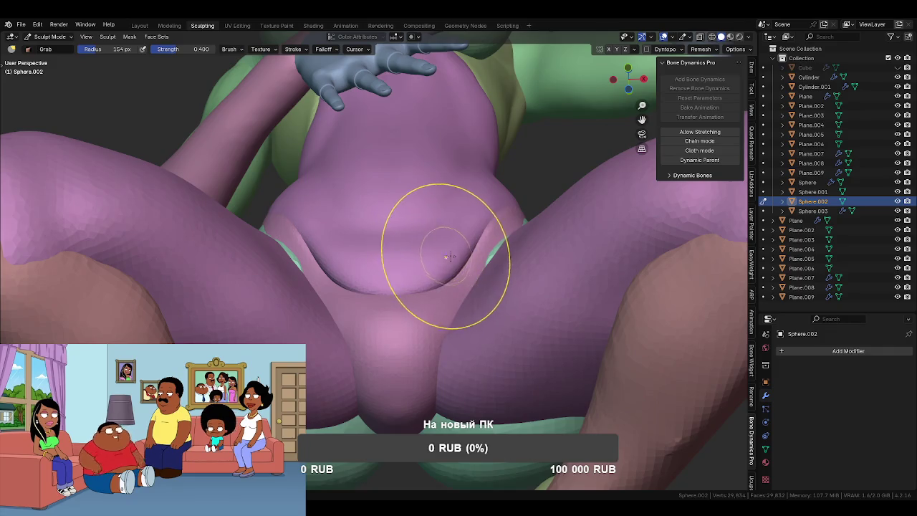
mouse_move(484, 286)
middle_down()
mouse_move(450, 250)
mouse_move(468, 280)
mouse_move(446, 328)
mouse_move(481, 268)
mouse_move(475, 263)
mouse_move(481, 378)
middle_up()
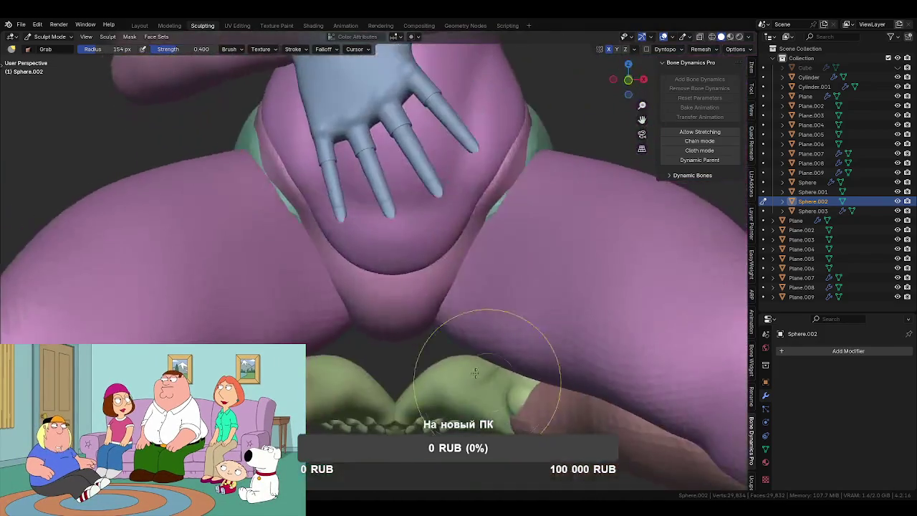
scroll(473, 292, down, 5)
key(f)
click(420, 293)
mouse_move(419, 293)
middle_down()
mouse_move(397, 301)
mouse_move(488, 220)
middle_up()
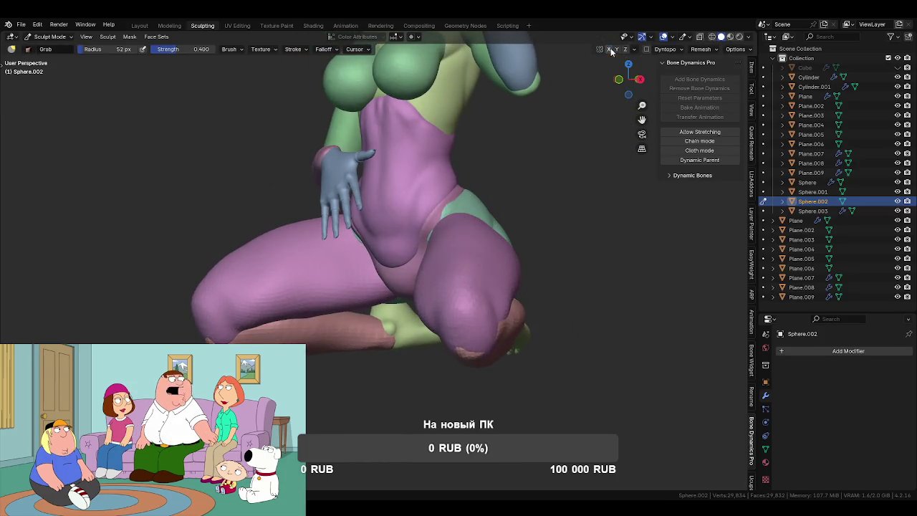
key(f)
click(512, 256)
middle_drag(512, 256, 458, 273)
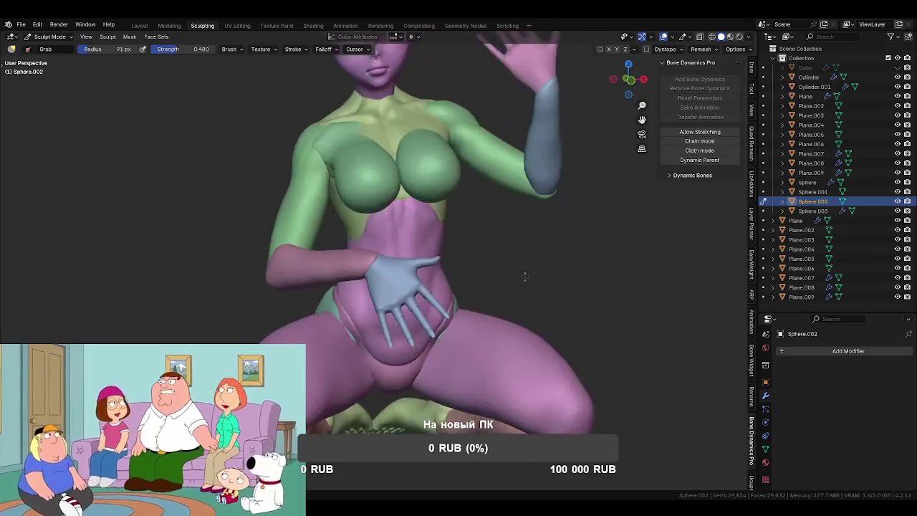
scroll(439, 260, up, 2)
- Carve a Crease stroke down the torso centre between the breasts
key(shift+space)
key(shift+c)
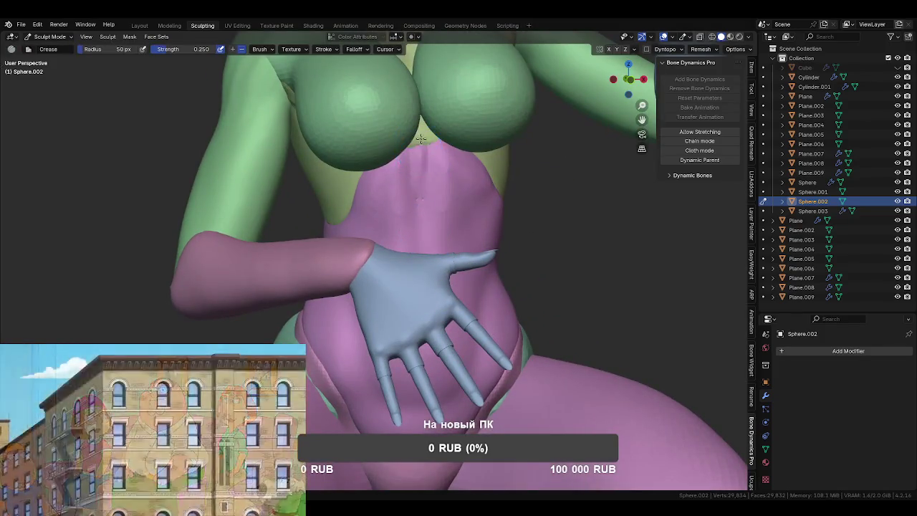
middle_drag(422, 178, 438, 208)
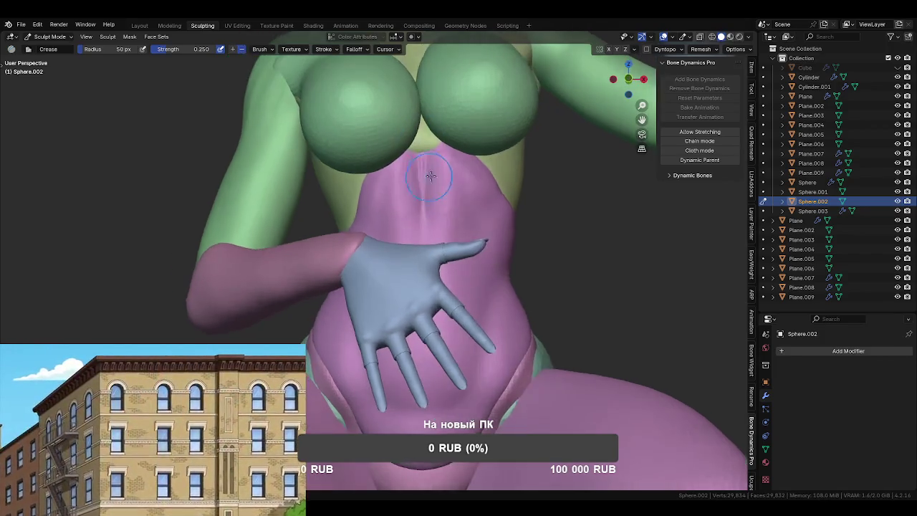
drag(422, 205, 423, 175)
drag(424, 236, 425, 143)
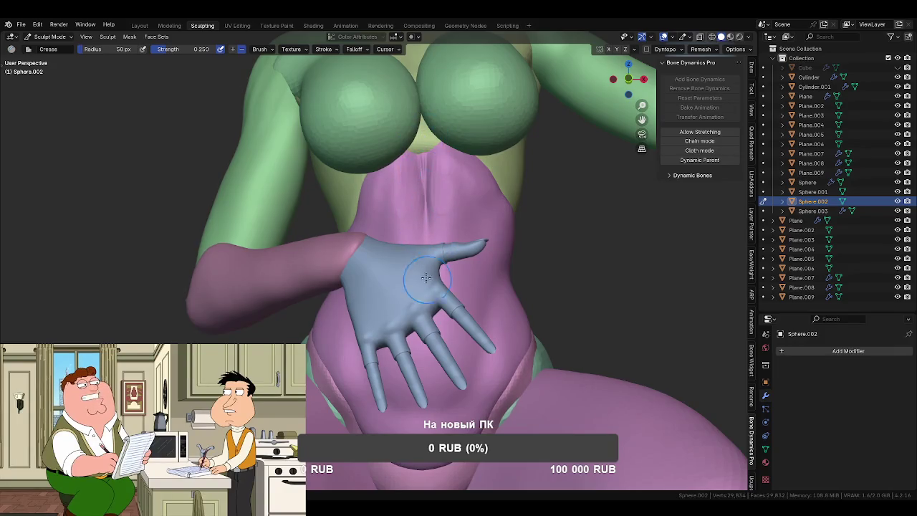
middle_drag(428, 279, 422, 231)
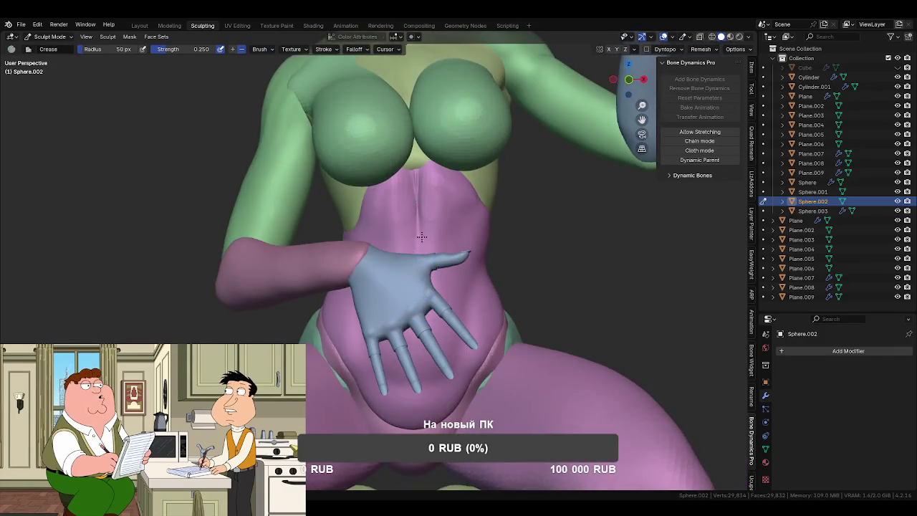
- Hide the hand and arm objects, then resume sculpting the torso
key(ctrl+Tab)
click(375, 291)
key(h)
click(358, 270)
key(h)
click(425, 236)
key(ctrl+Tab)
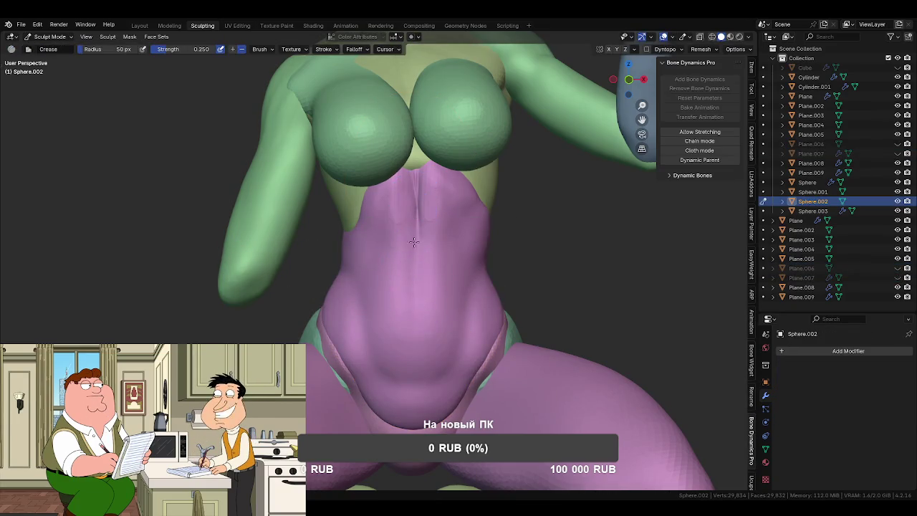
- Deepen the central crease with the Draw Sharp brush
mouse_move(445, 297)
middle_down()
mouse_move(409, 318)
mouse_move(444, 283)
mouse_move(453, 249)
middle_up()
scroll(451, 244, up, 1)
scroll(444, 229, up, 3)
scroll(437, 219, up, 2)
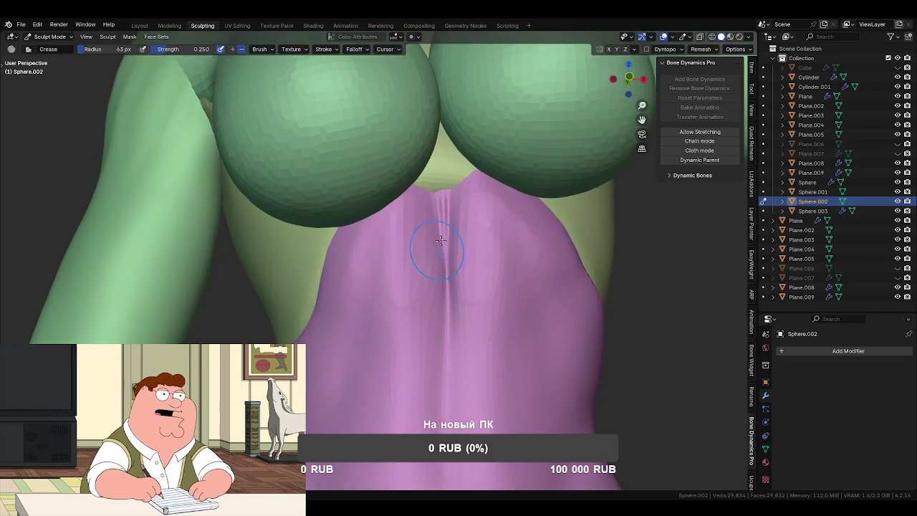
key(shift+x)
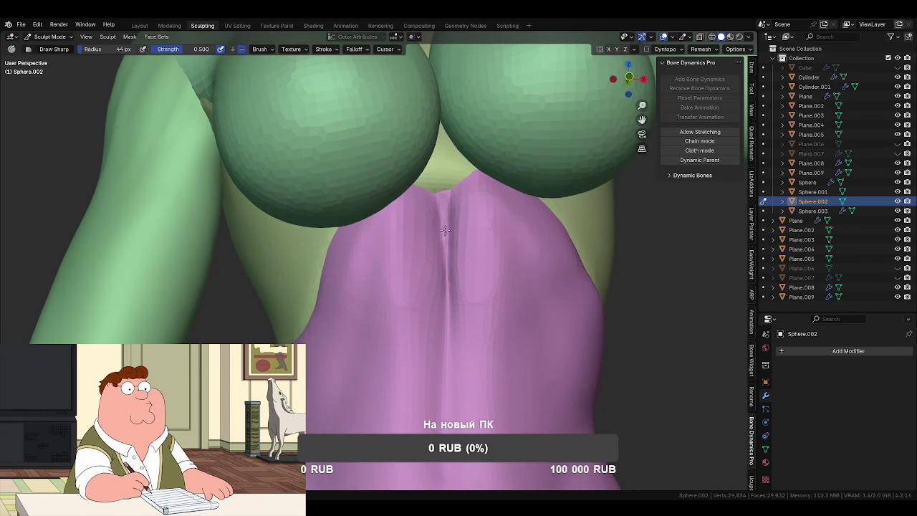
drag(445, 227, 445, 185)
scroll(440, 247, down, 3)
mouse_move(430, 231)
middle_down()
mouse_move(450, 261)
mouse_move(435, 294)
middle_up()
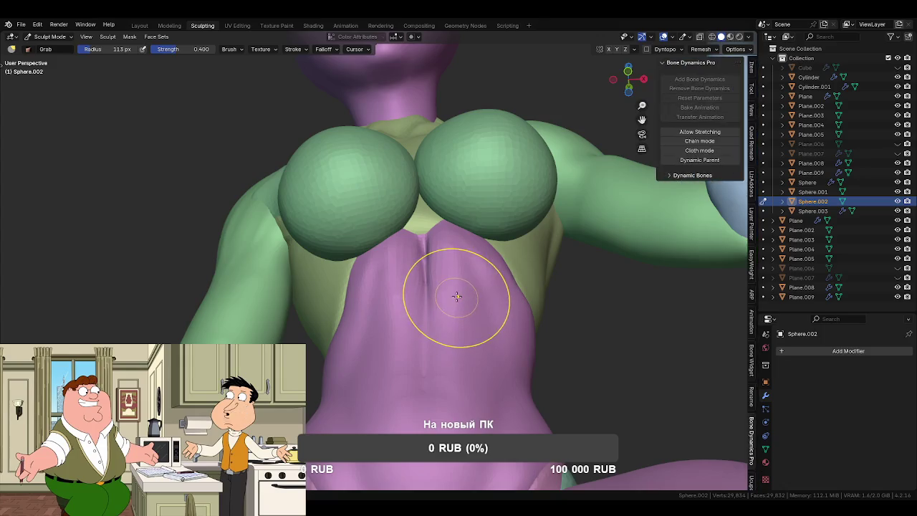
- Tighten the central crease with the Pinch brush at 86 px, then resize the brush to 133 px
key(t)
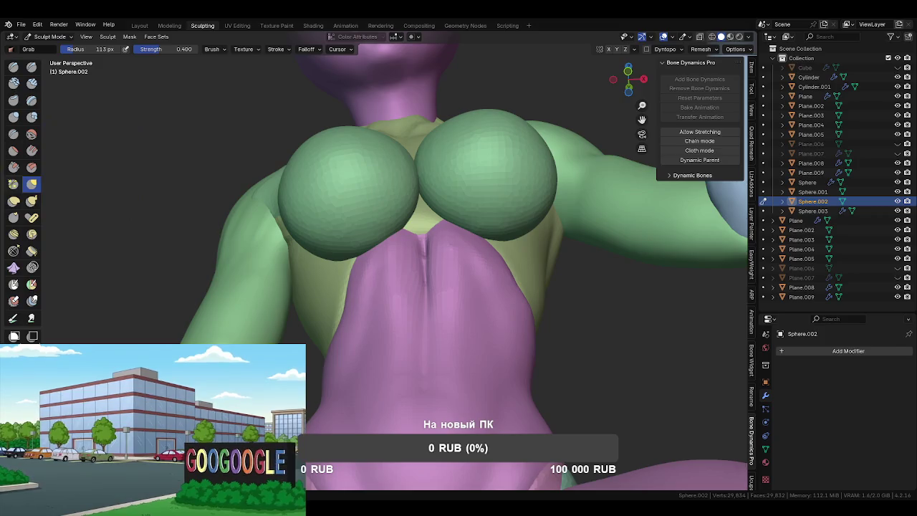
key(p)
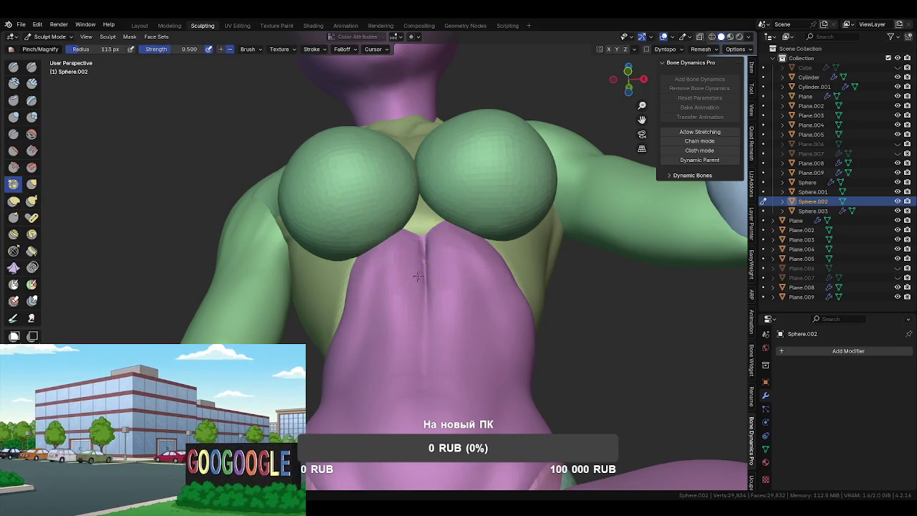
click(409, 269)
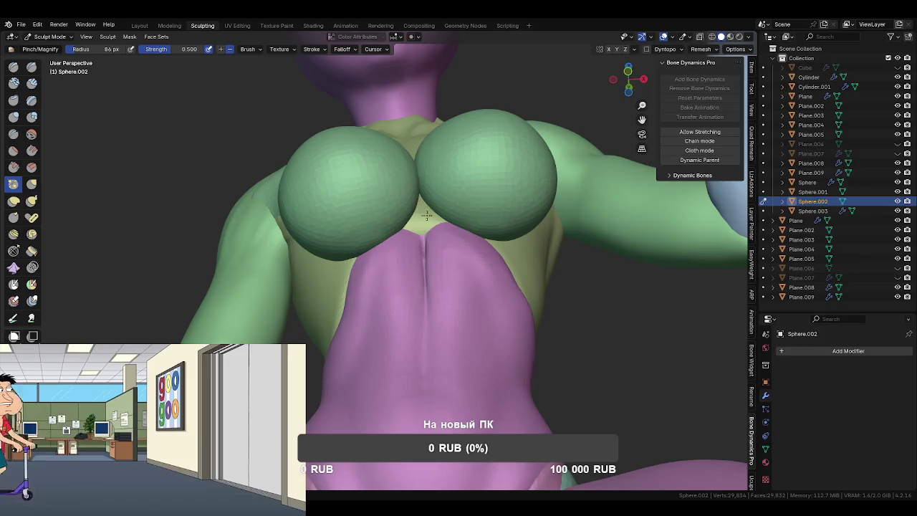
click(463, 302)
mouse_move(463, 302)
middle_down()
mouse_move(504, 319)
mouse_move(506, 280)
mouse_move(528, 286)
mouse_move(454, 260)
mouse_move(434, 280)
middle_up()
key(f)
scroll(455, 306, down, 5)
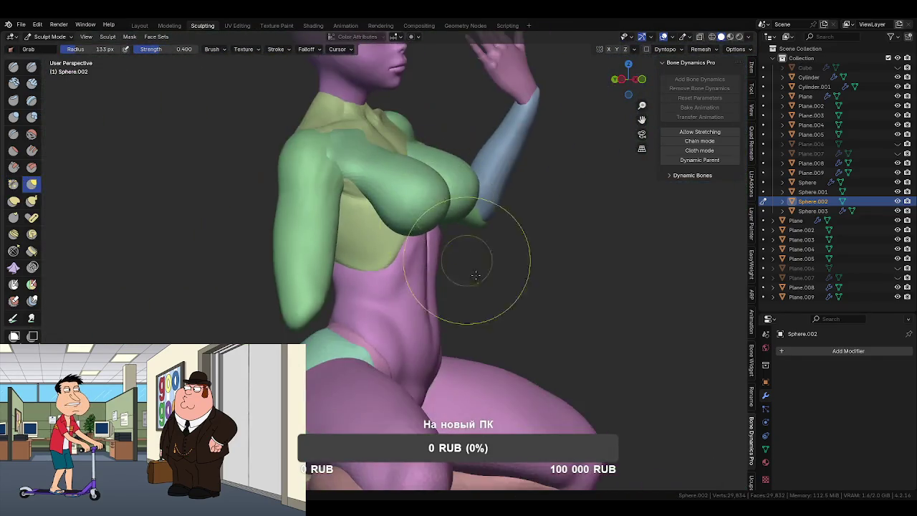
- Reshape the waist and side with Grab at about 80 px, ending on a 48 px Crease brush
middle_drag(481, 256, 460, 297)
middle_drag(389, 287, 392, 297)
scroll(393, 297, up, 2)
key(f)
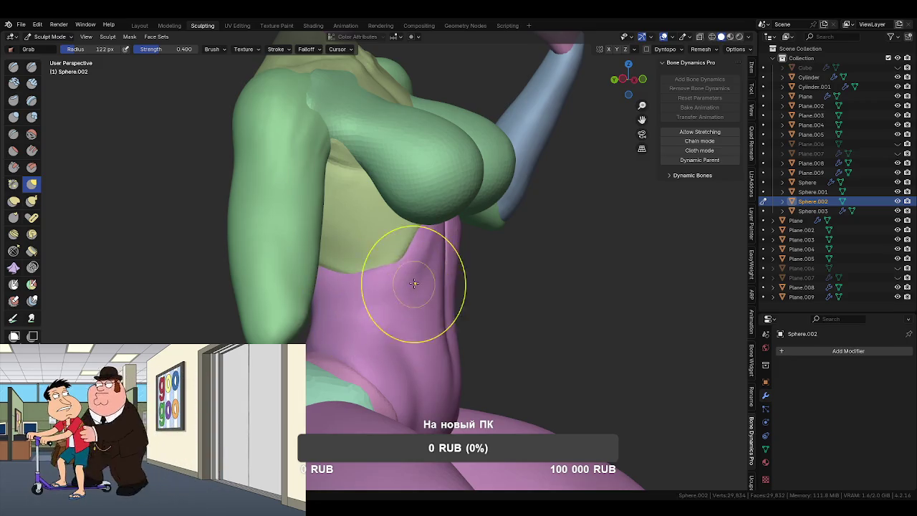
middle_drag(384, 282, 383, 280)
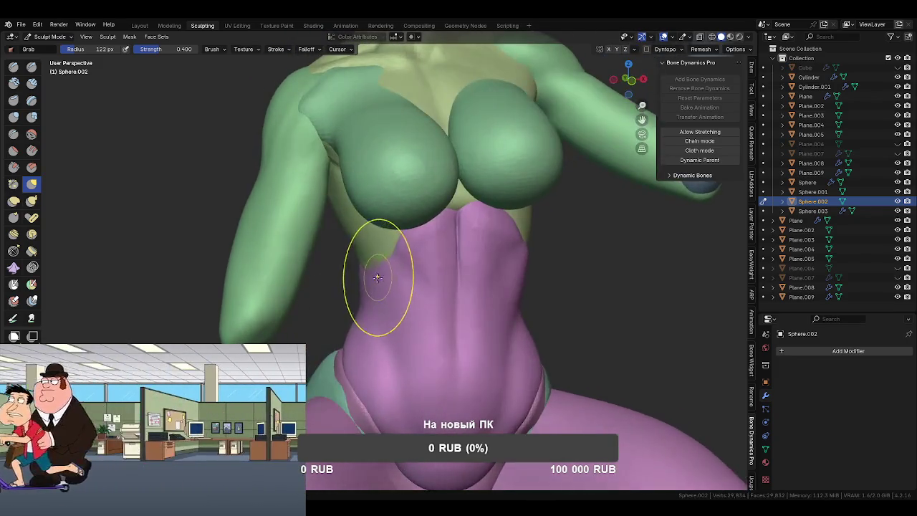
key(bracketleft)
key(bracketleft)
key(bracketleft)
mouse_move(373, 286)
middle_down()
mouse_move(423, 237)
mouse_move(413, 295)
mouse_move(372, 287)
middle_up()
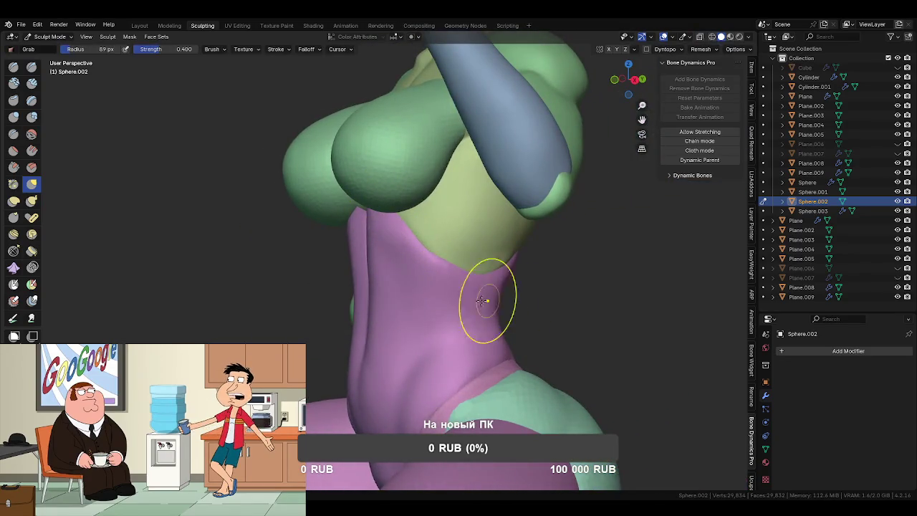
key(bracketleft)
key(bracketleft)
key(bracketleft)
middle_drag(403, 268, 419, 265)
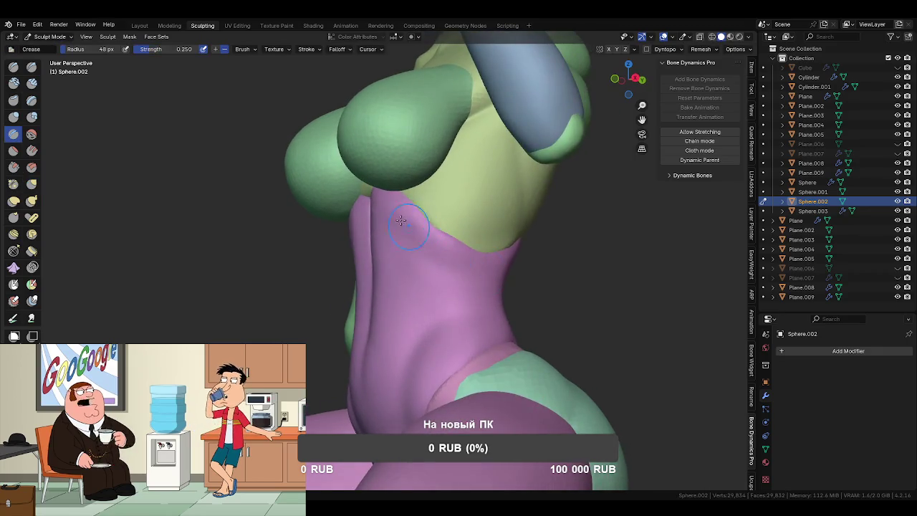
- Stroke fine crease lines along the abdomen and beneath the chest, enlarging the brush to 52 px
mouse_move(506, 274)
middle_down()
mouse_move(407, 262)
mouse_move(396, 246)
middle_up()
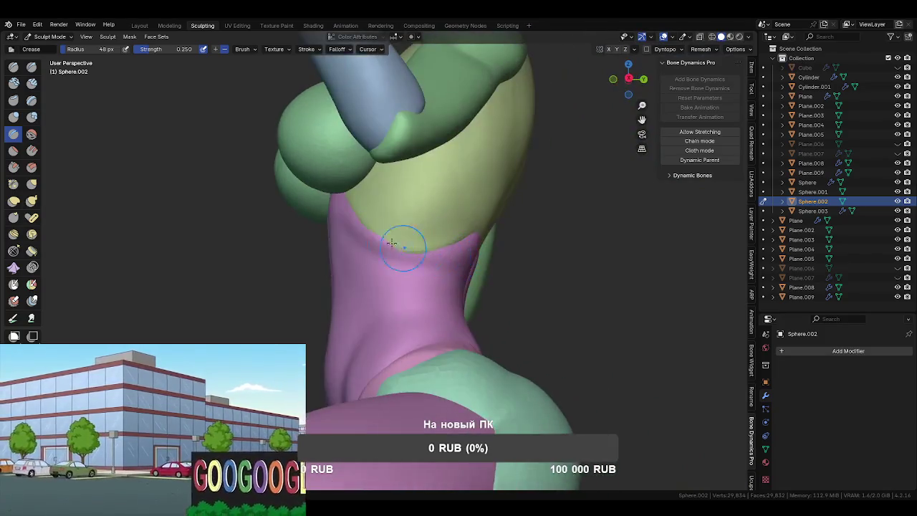
mouse_move(467, 251)
middle_down()
mouse_move(393, 267)
mouse_move(475, 250)
middle_up()
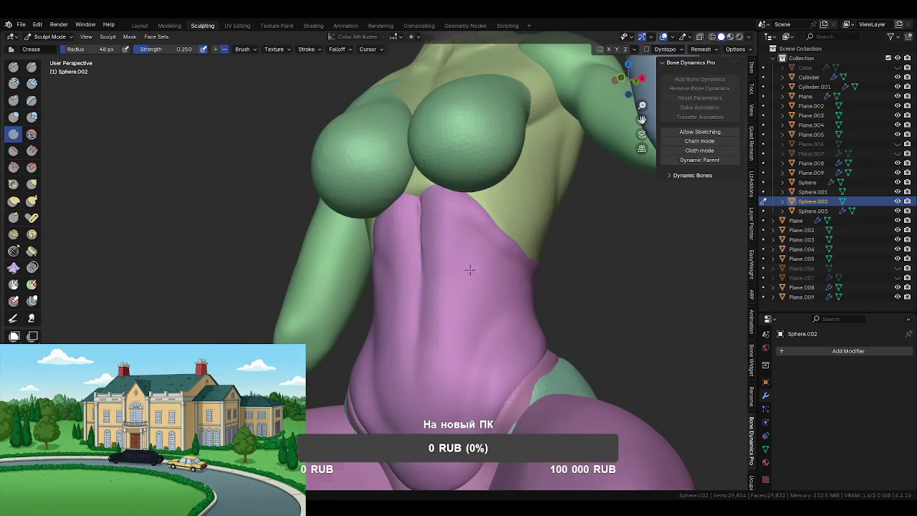
middle_drag(470, 269, 436, 239)
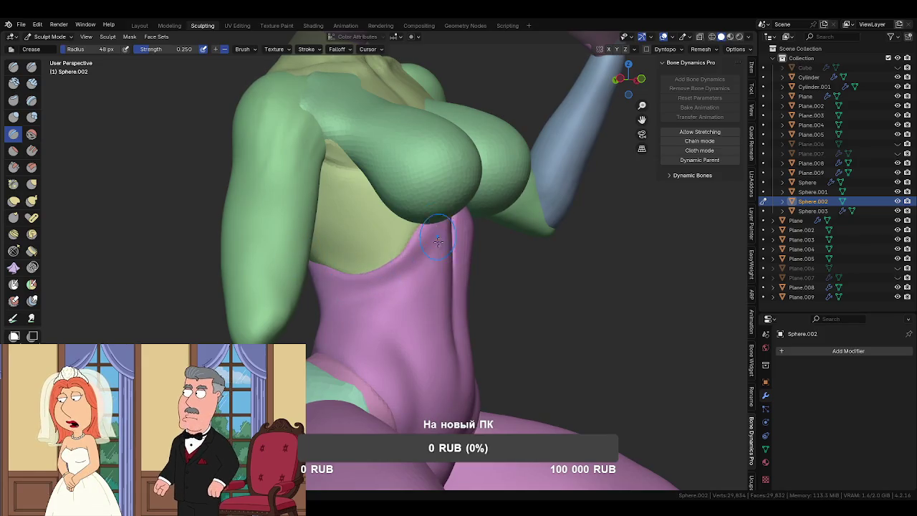
middle_drag(438, 238, 399, 260)
middle_drag(399, 298, 318, 284)
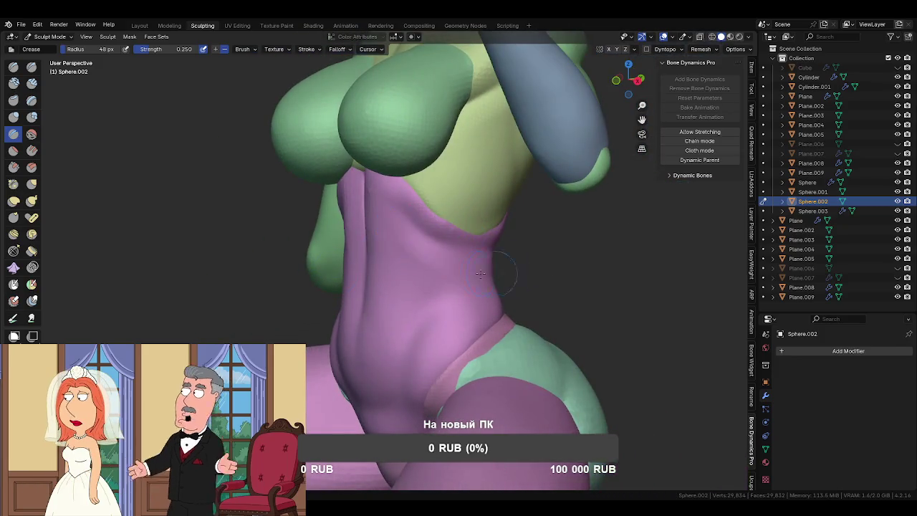
mouse_move(468, 314)
middle_down()
mouse_move(455, 299)
mouse_move(476, 227)
middle_up()
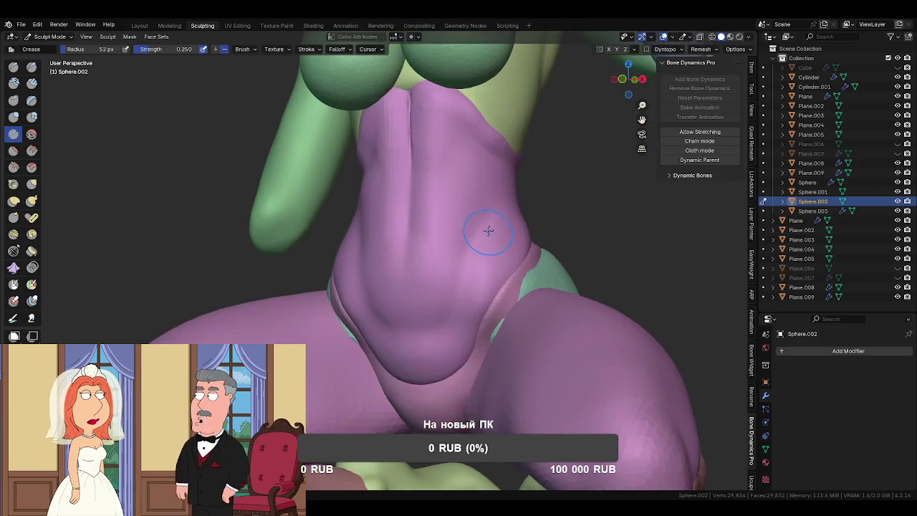
- Sharpen abdominal crease lines front and back, then switch to the Draw brush at 0.500 strength
mouse_move(461, 276)
middle_down()
mouse_move(426, 279)
mouse_move(379, 235)
middle_up()
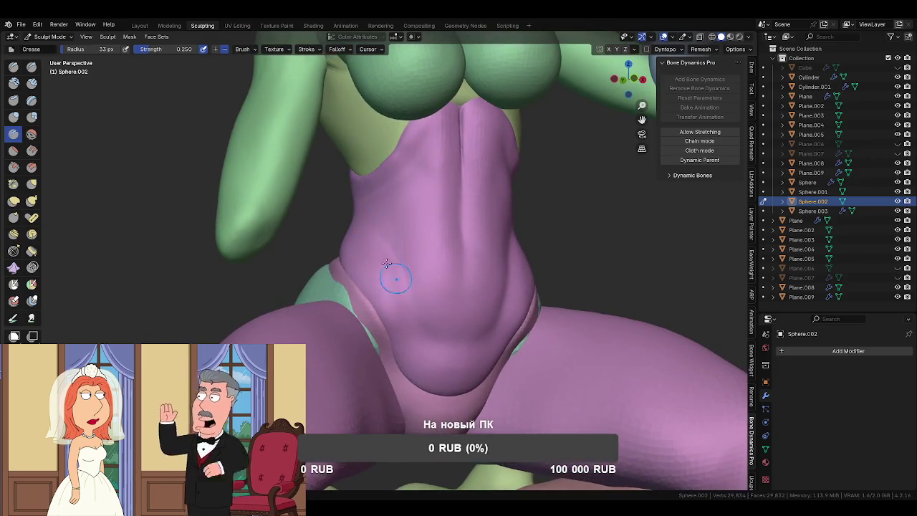
mouse_move(438, 335)
middle_down()
mouse_move(475, 318)
mouse_move(488, 330)
middle_up()
middle_drag(505, 298, 473, 278)
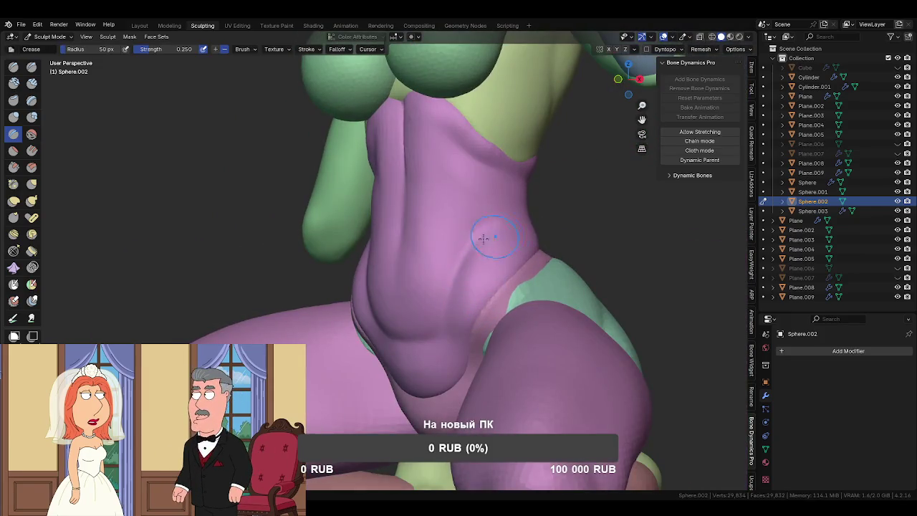
mouse_move(486, 231)
middle_down()
mouse_move(451, 236)
mouse_move(460, 264)
mouse_move(471, 261)
mouse_move(420, 225)
mouse_move(434, 254)
mouse_move(420, 301)
mouse_move(393, 269)
mouse_move(483, 245)
mouse_move(552, 260)
mouse_move(514, 234)
mouse_move(393, 244)
mouse_move(409, 252)
mouse_move(361, 239)
mouse_move(368, 236)
middle_up()
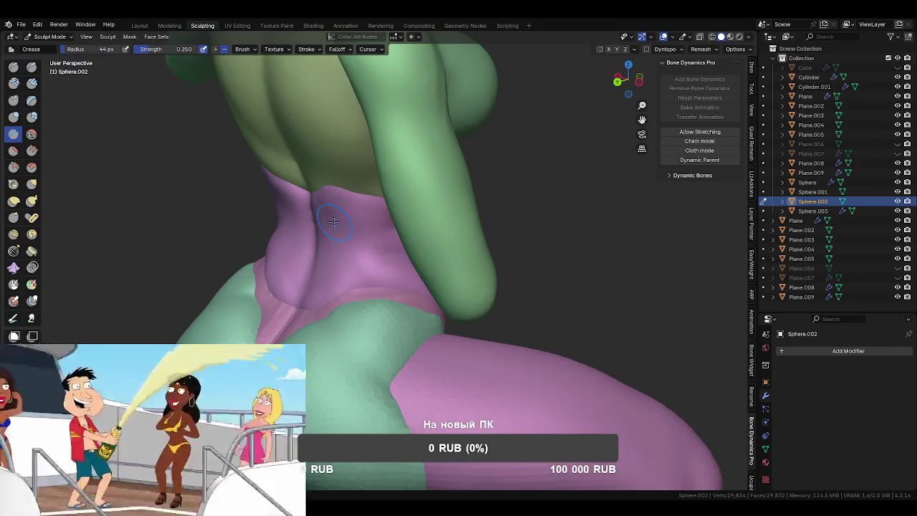
mouse_move(368, 237)
middle_down()
mouse_move(466, 264)
mouse_move(399, 224)
mouse_move(341, 226)
mouse_move(388, 258)
mouse_move(331, 284)
middle_up()
key(x)
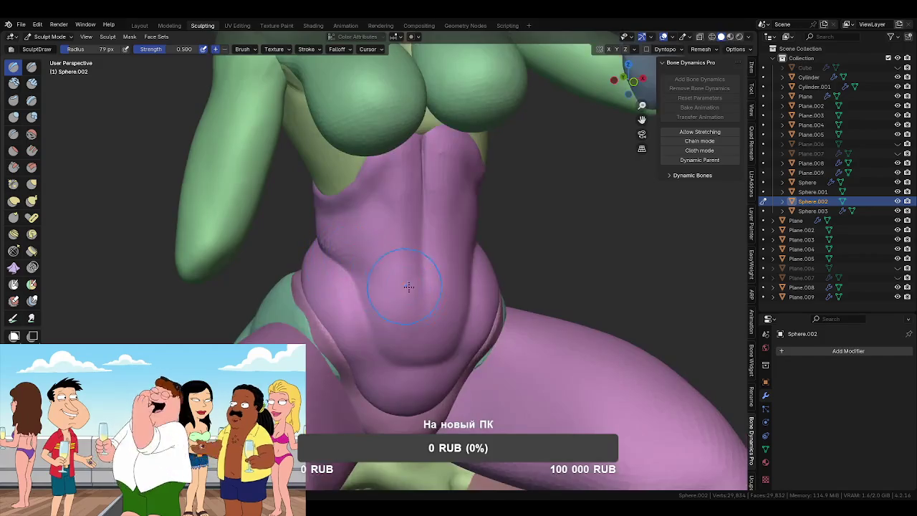
- Return the whole figure to Object Mode, deselect it and save FrauPerhta1.blend
mouse_move(491, 239)
middle_down()
mouse_move(459, 207)
mouse_move(492, 297)
middle_up()
scroll(453, 203, down, 5)
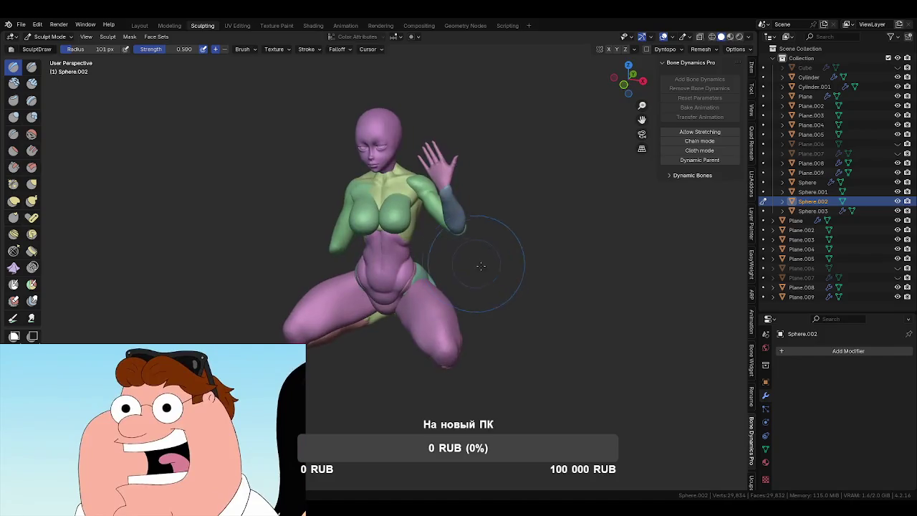
key(ctrl+Tab)
click(499, 307)
key(ctrl+s)
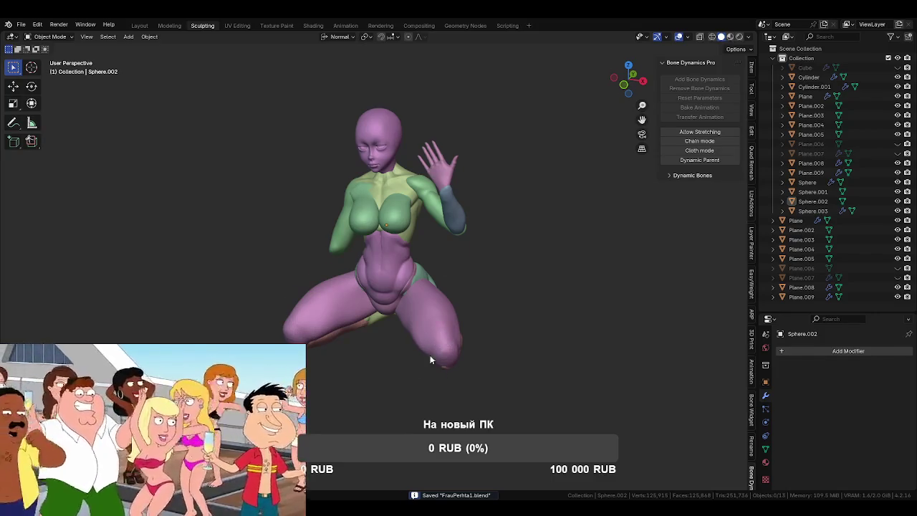
middle_drag(435, 301, 397, 361)
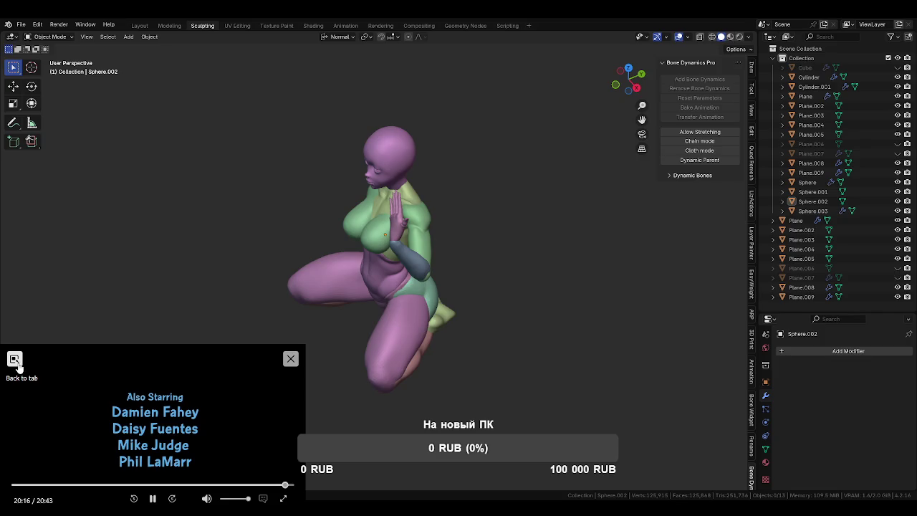
- Review the finished kneeling figure in its prayer pose in Object Mode
click(15, 360)
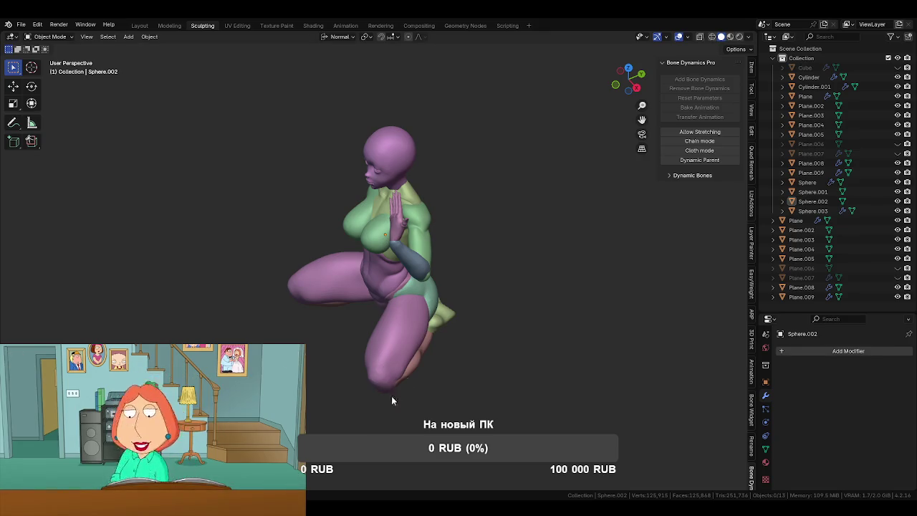
- Select the Plane.009 scissors and apply their Subdivision modifier in Object Mode
click(495, 308)
mouse_move(530, 285)
middle_down()
mouse_move(463, 259)
mouse_move(424, 210)
mouse_move(423, 252)
mouse_move(365, 227)
mouse_move(467, 176)
middle_up()
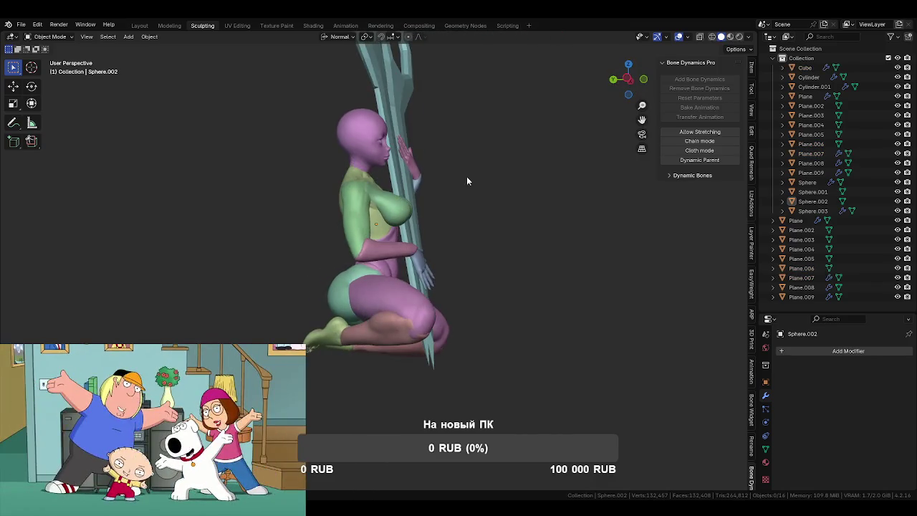
click(382, 144)
middle_drag(435, 208, 493, 248)
key(ctrl+Tab)
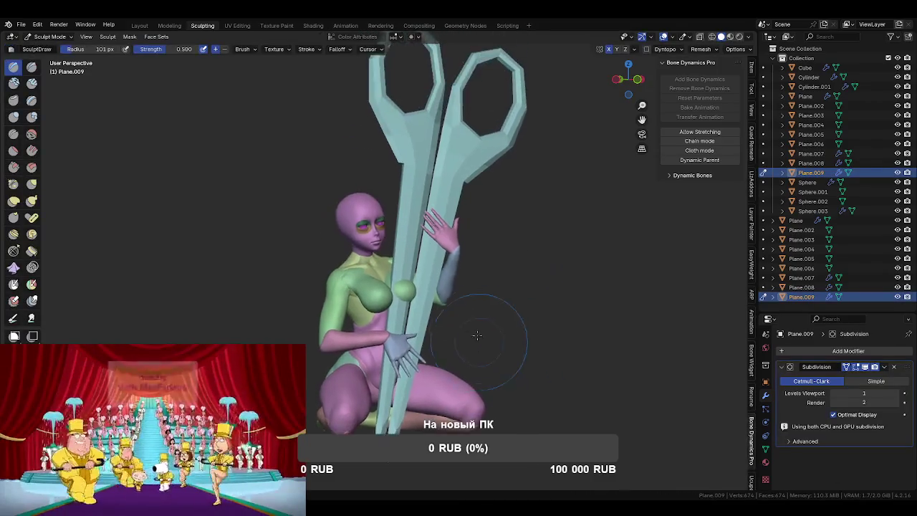
scroll(478, 339, up, 1)
scroll(478, 339, up, 3)
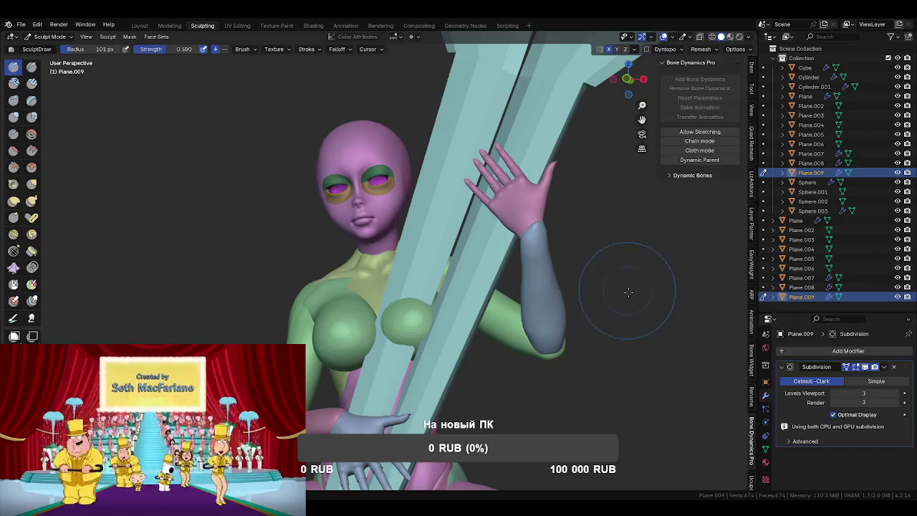
key(ctrl+Tab)
click(884, 367)
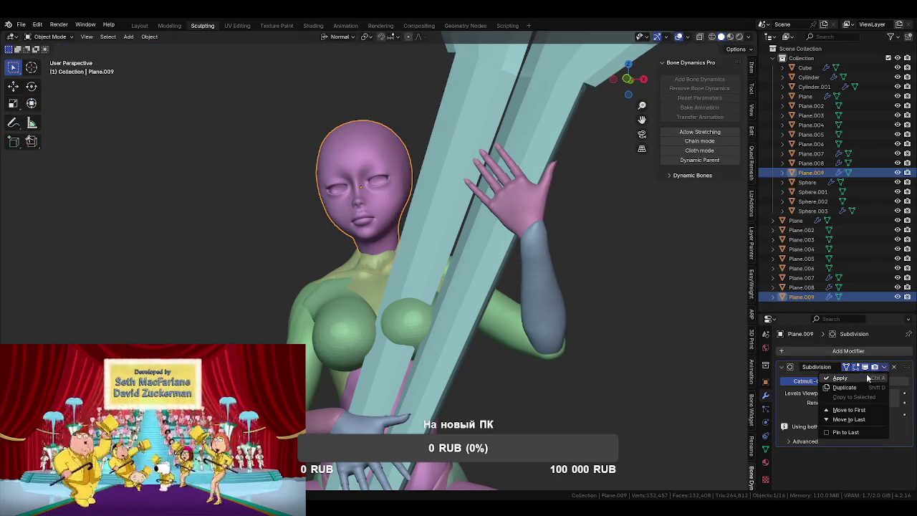
click(868, 377)
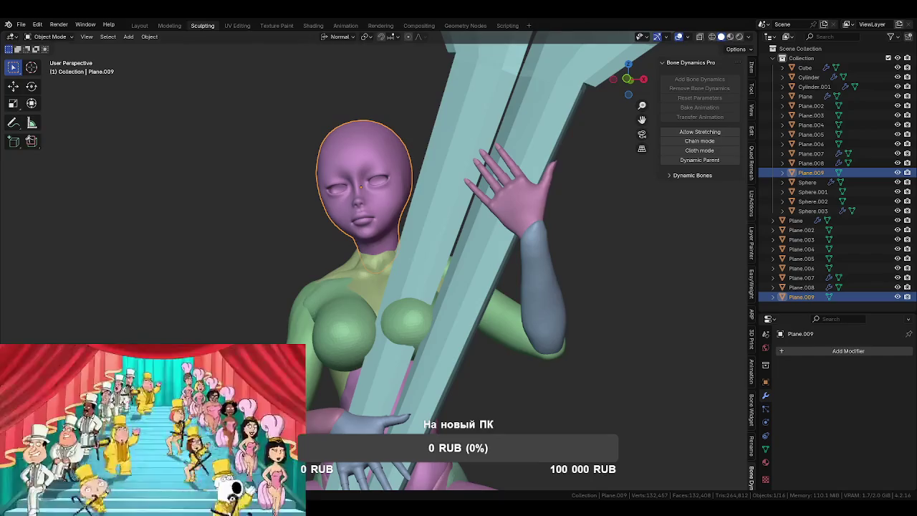
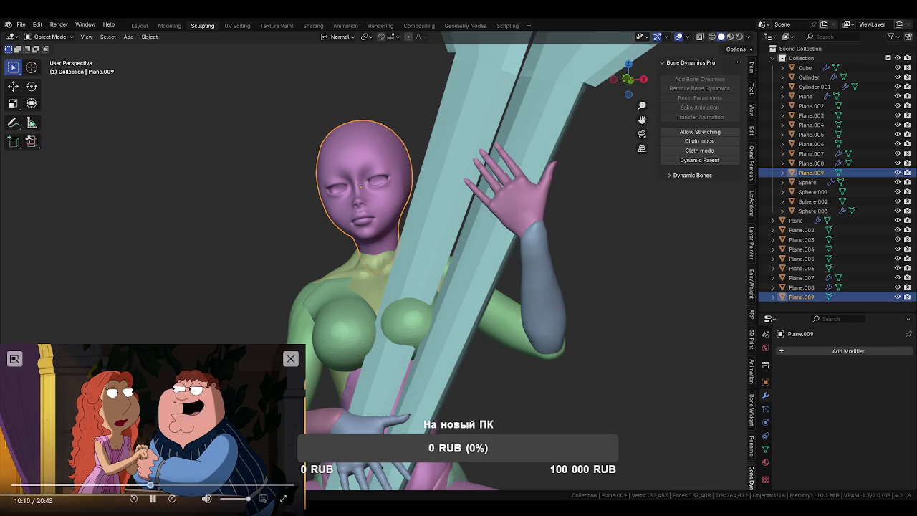
- Pause the floating picture-in-picture video over the Blender window
click(153, 499)
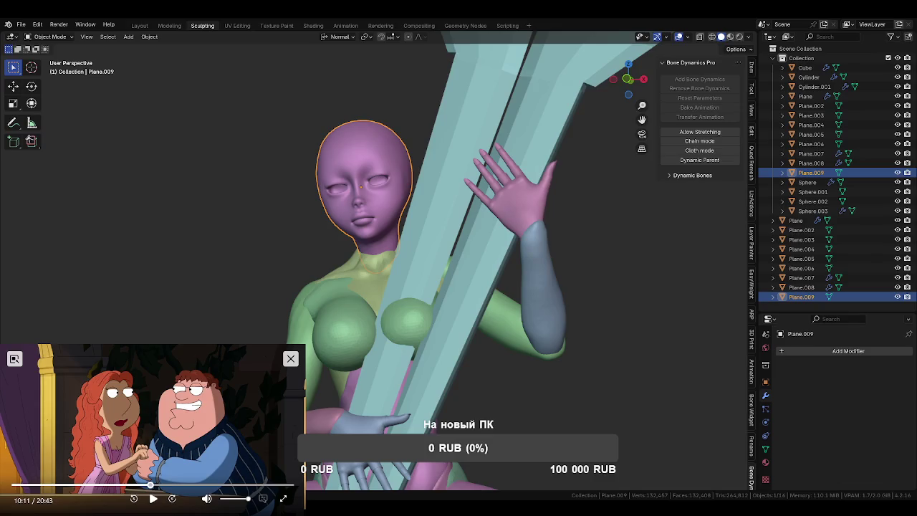